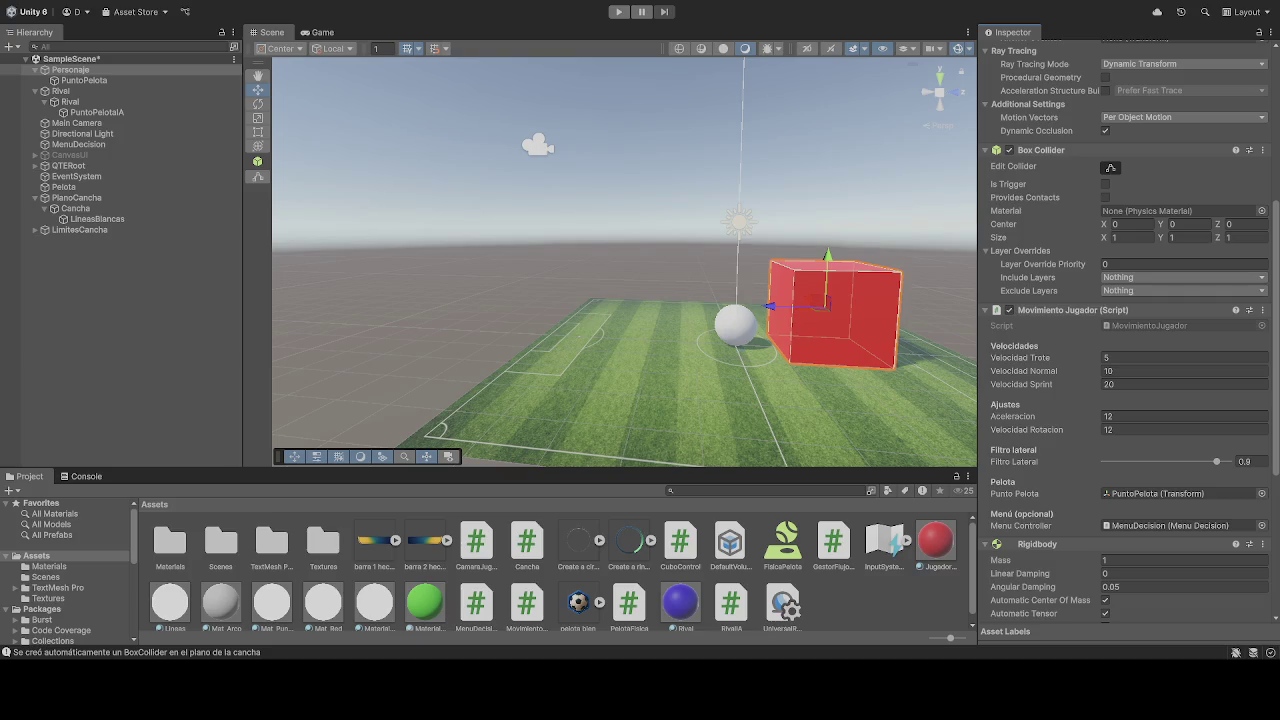
Review the Rival cube's Rigidbody, Rival IA (Velocidad 10, Fuerza Pateo 12) and Sphere Collider.
click(72, 102)
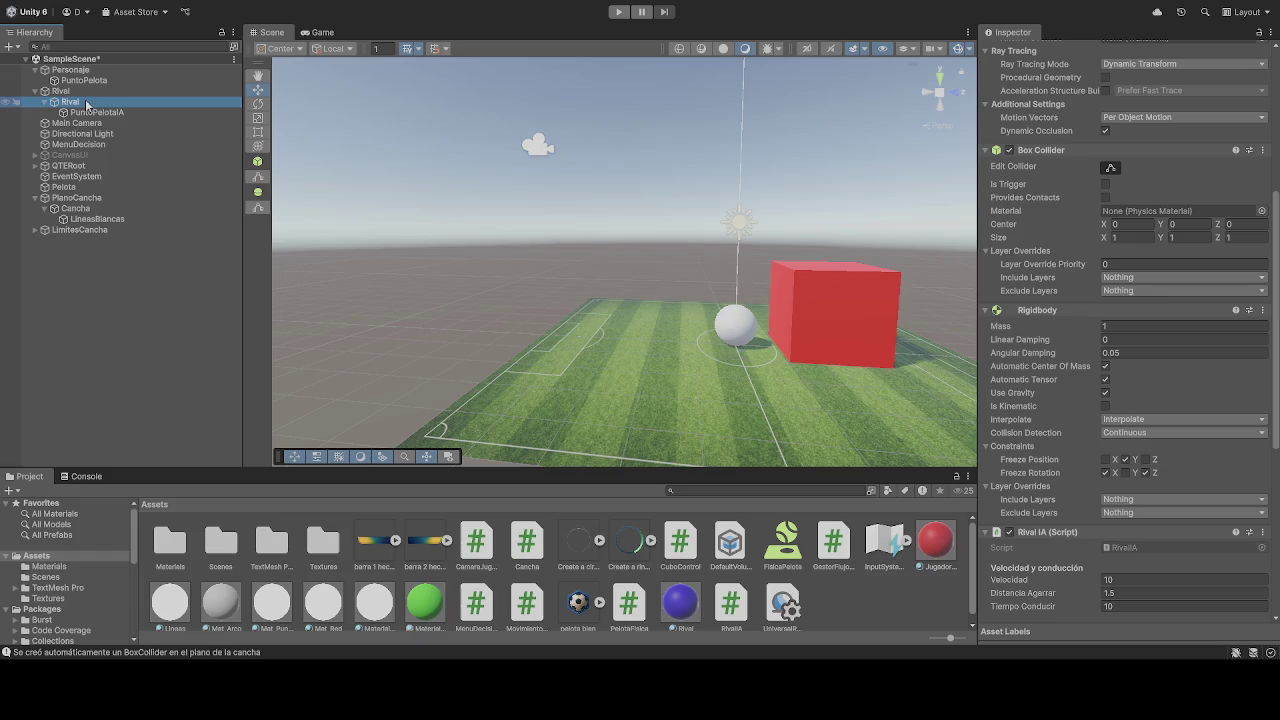
scroll(1046, 415, down, 5)
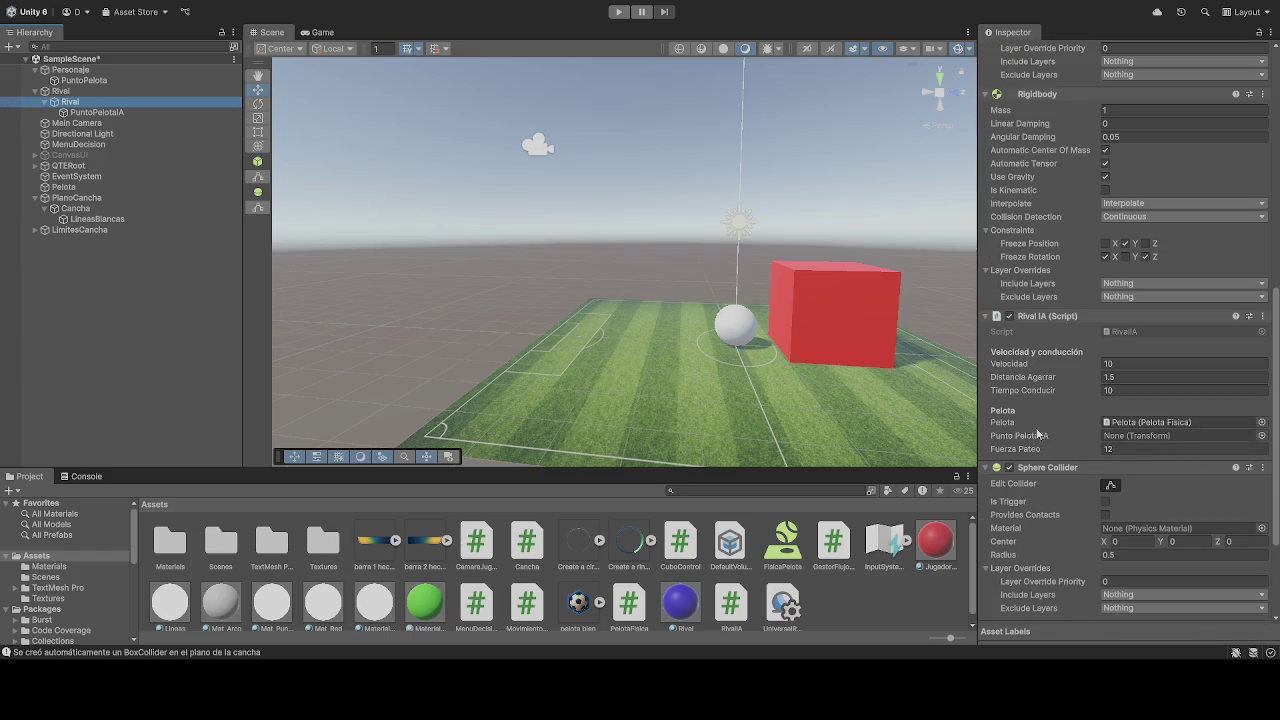
scroll(1045, 428, down, 3)
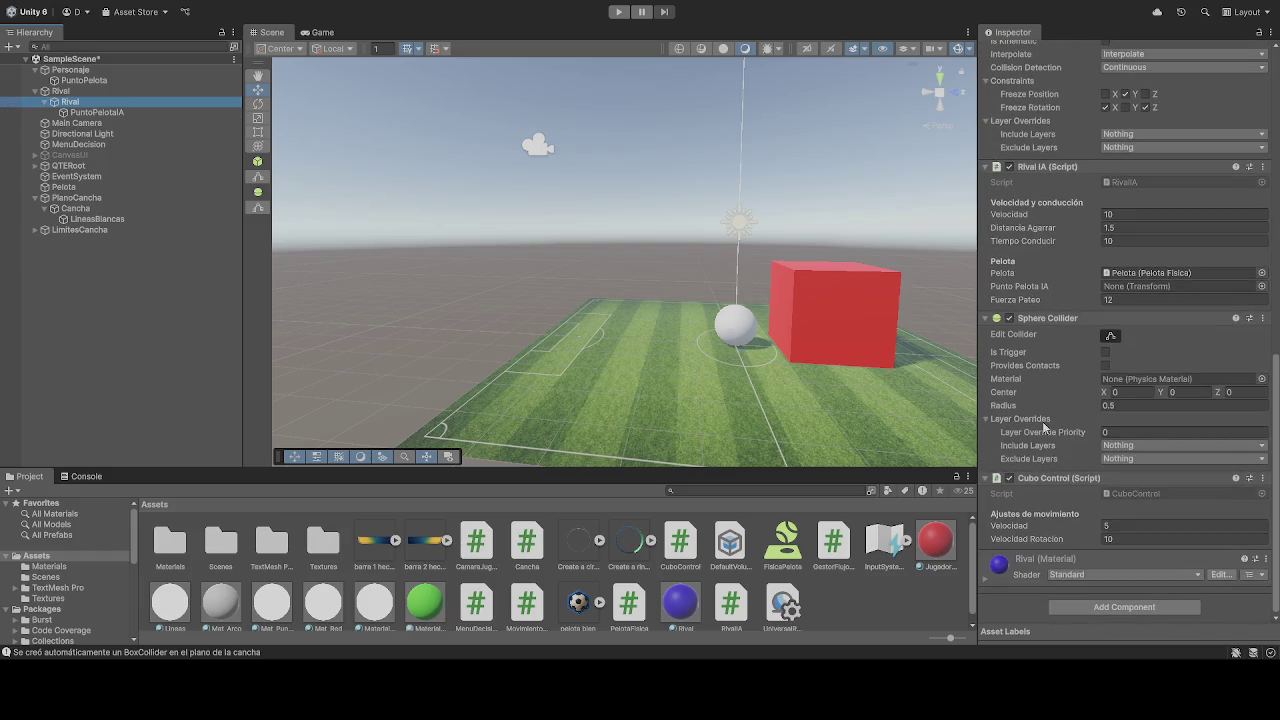
scroll(1046, 428, up, 2)
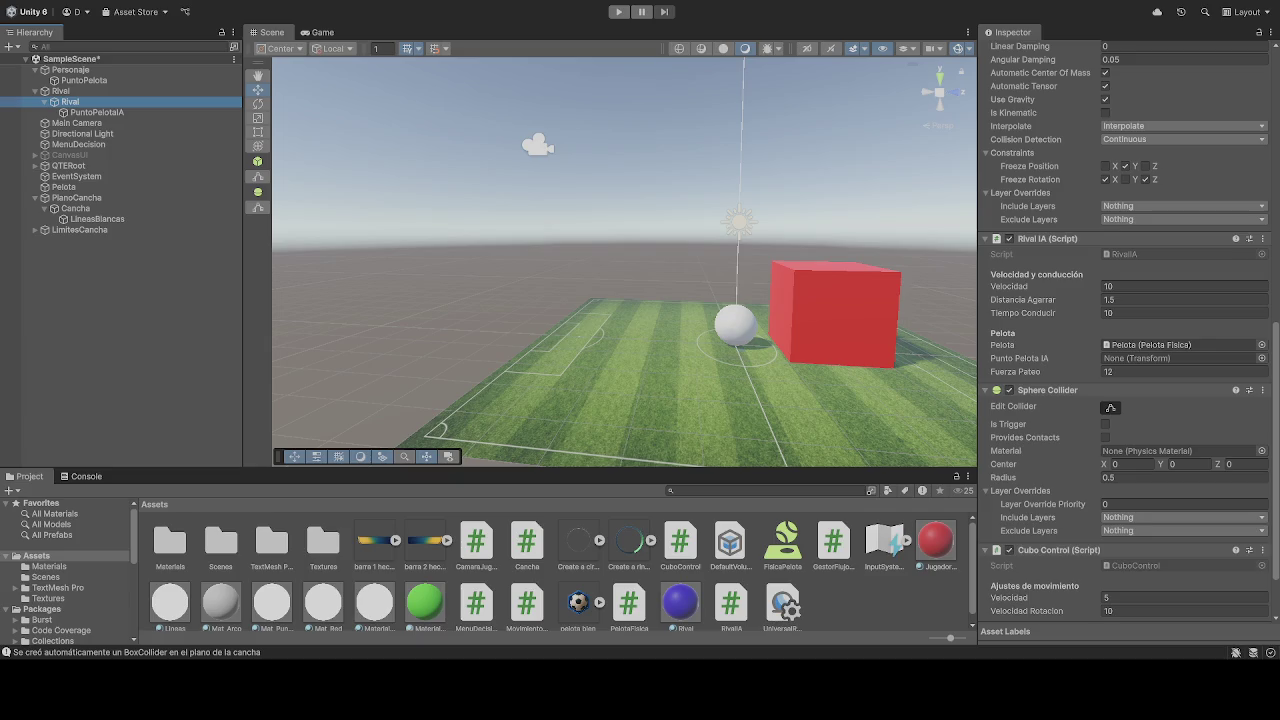
Select Personaje in the Hierarchy to show its movement script and Rigidbody.
click(70, 70)
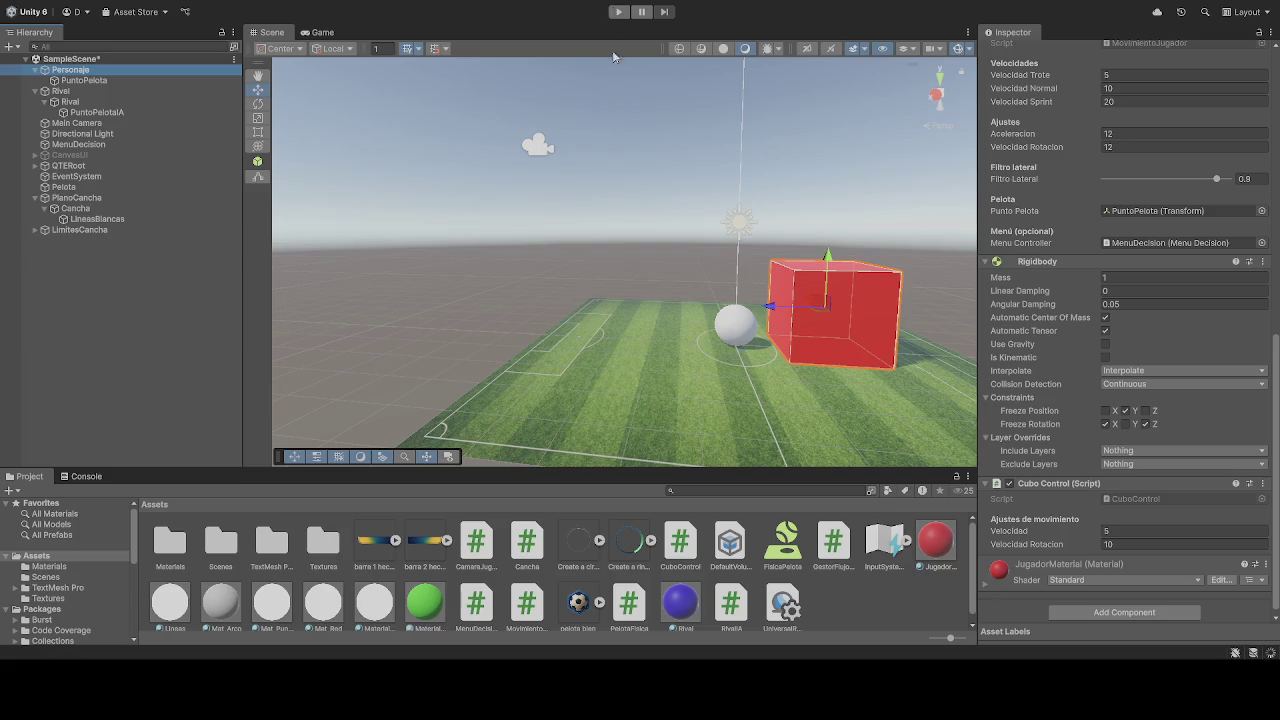
click(618, 11)
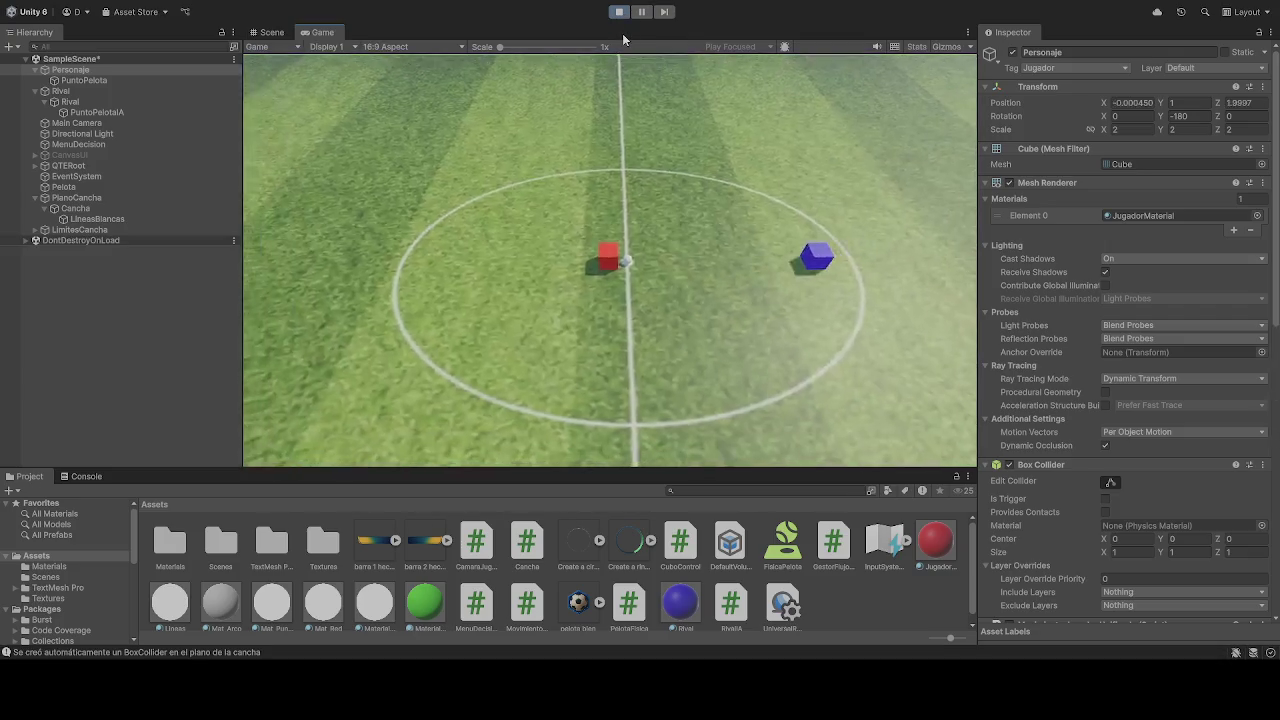
click(619, 11)
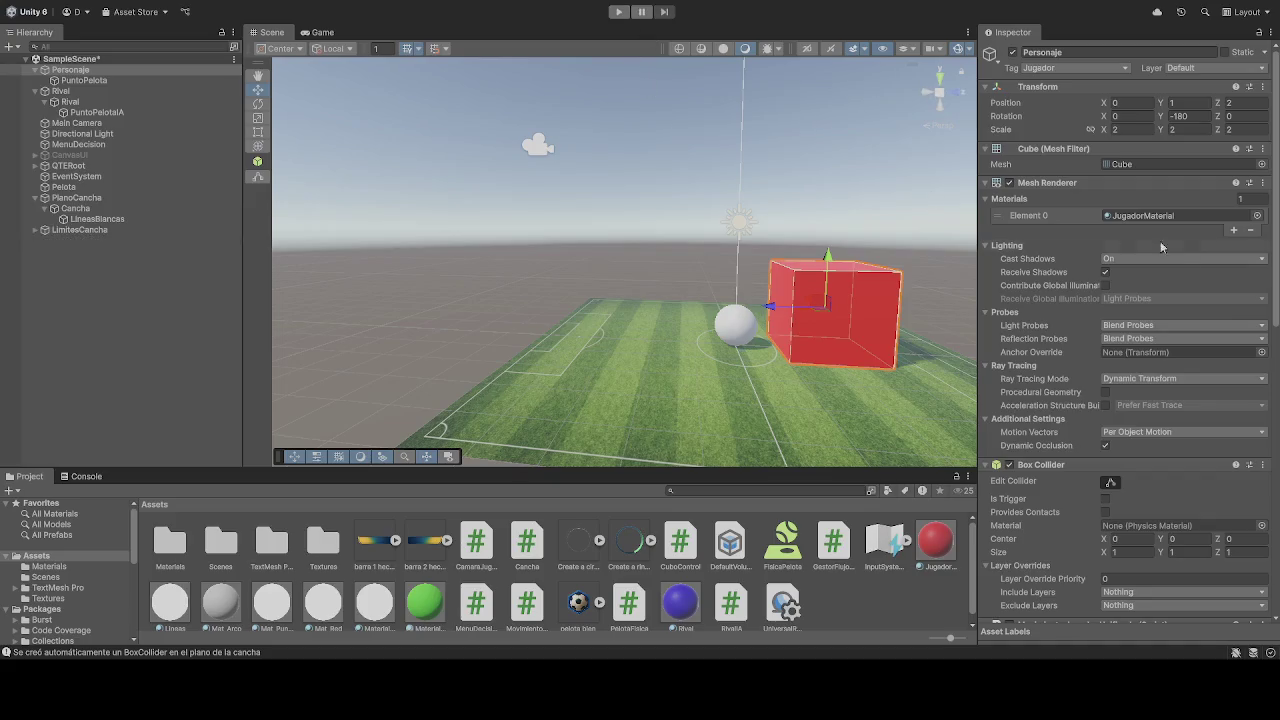
Remove the Cubo Control script component from Personaje.
scroll(1123, 238, down, 10)
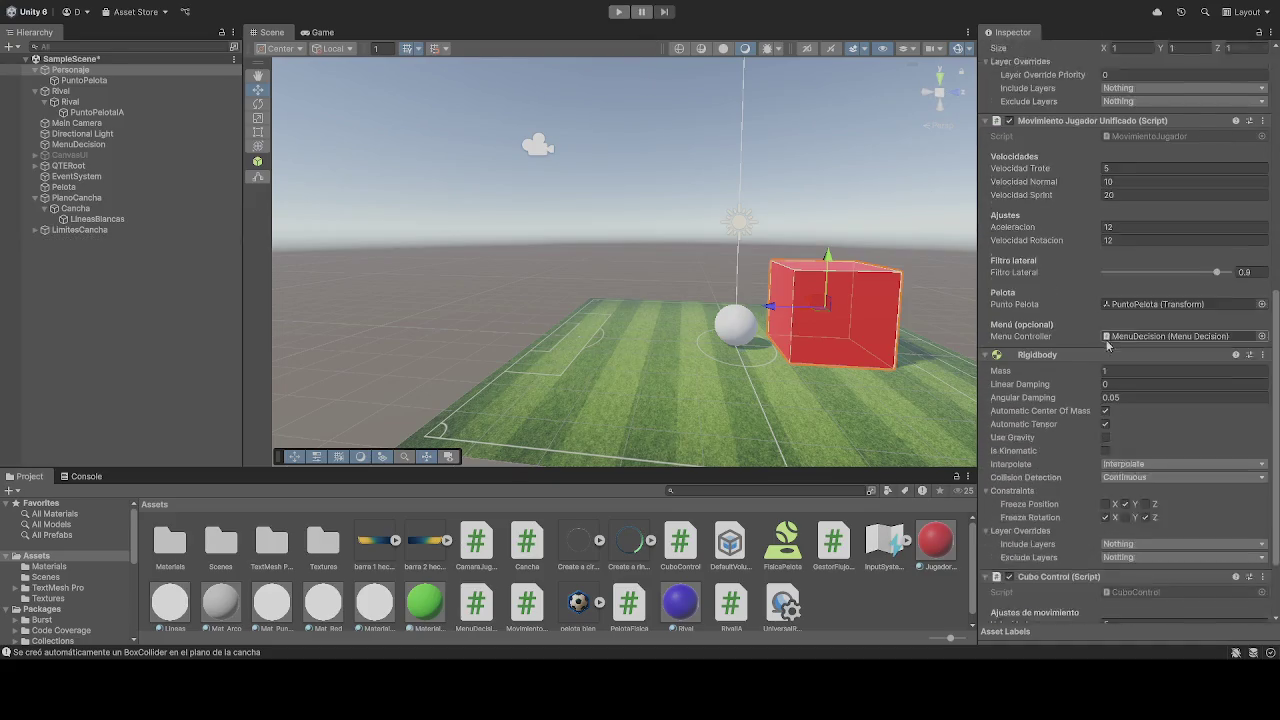
scroll(1107, 343, down, 3)
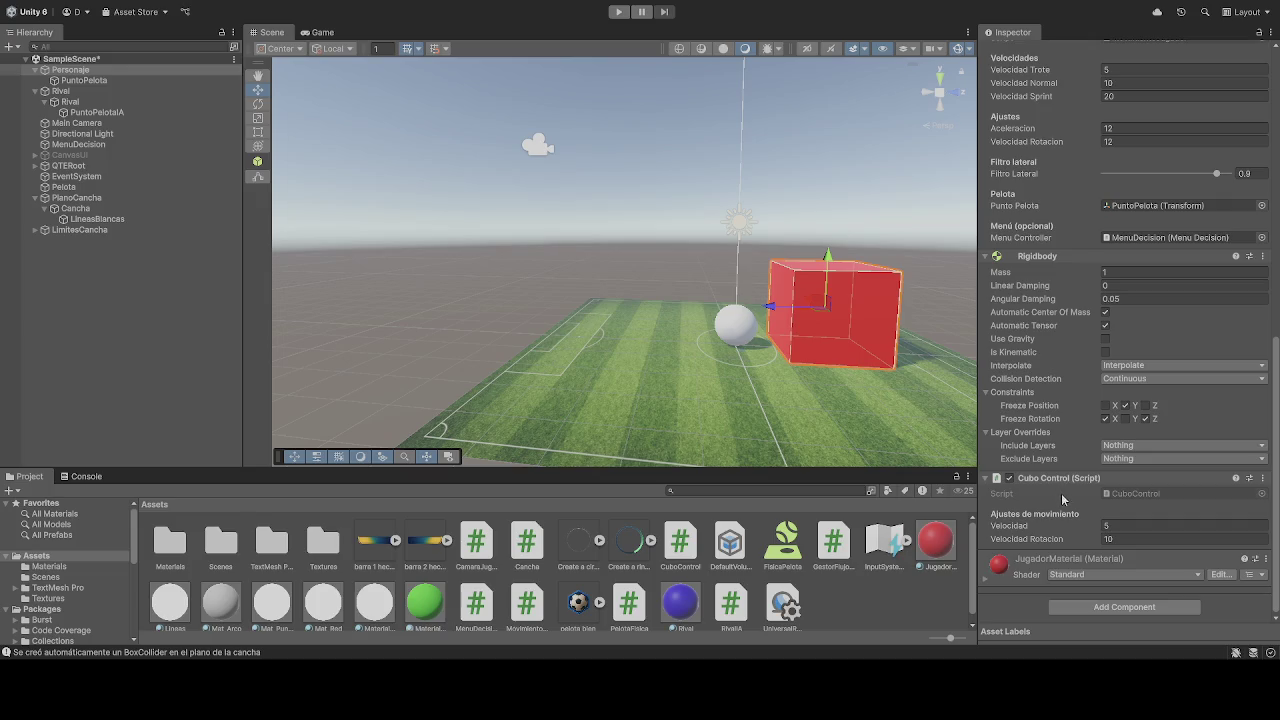
scroll(1061, 494, up, 4)
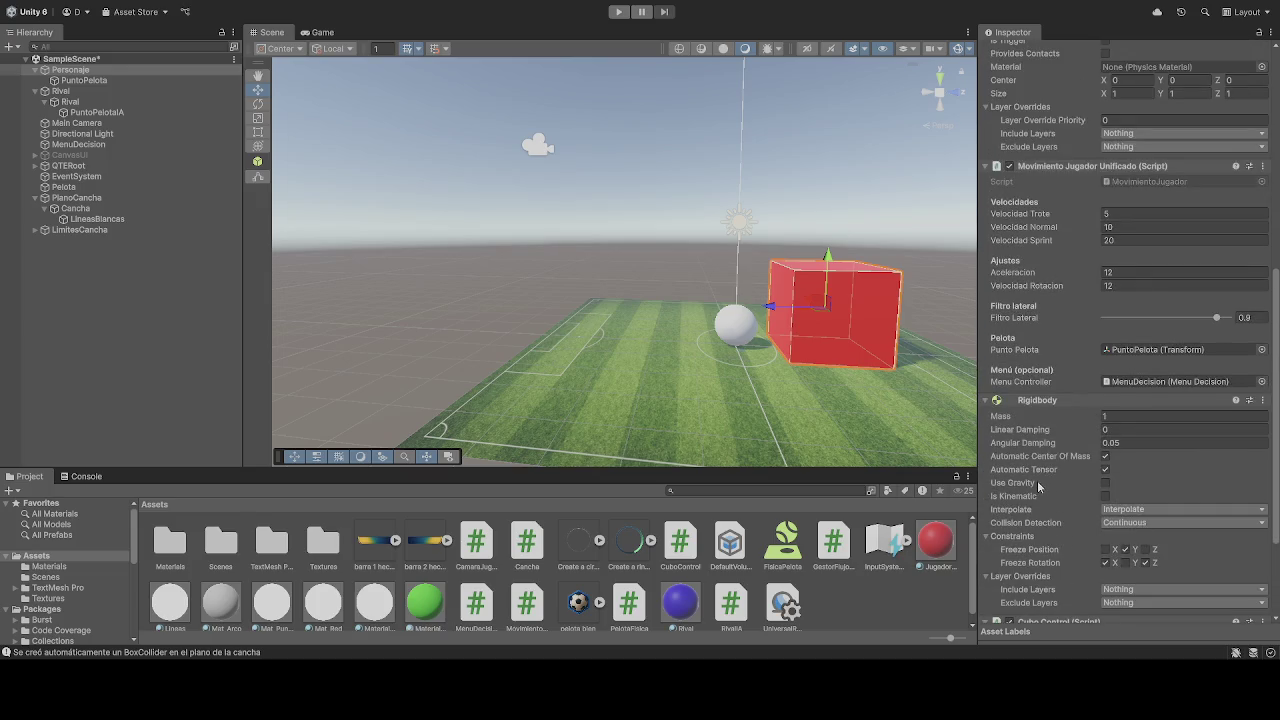
scroll(1037, 482, down, 4)
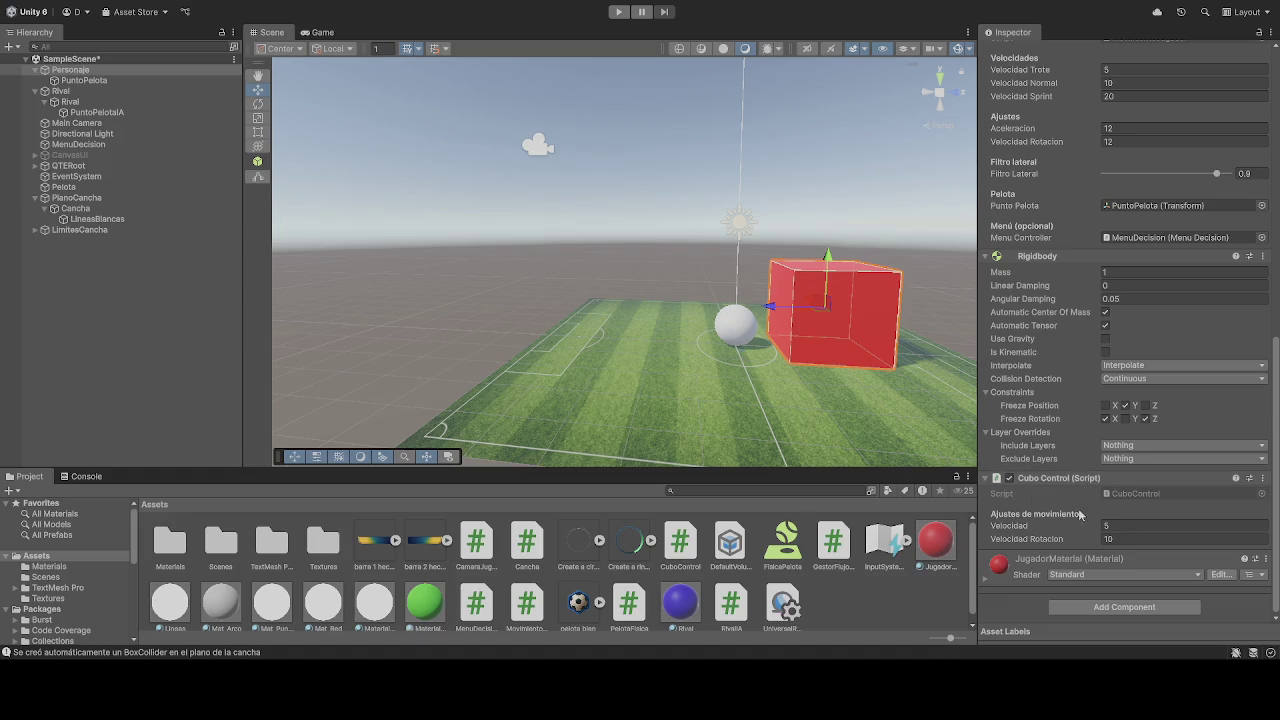
scroll(1082, 515, up, 1)
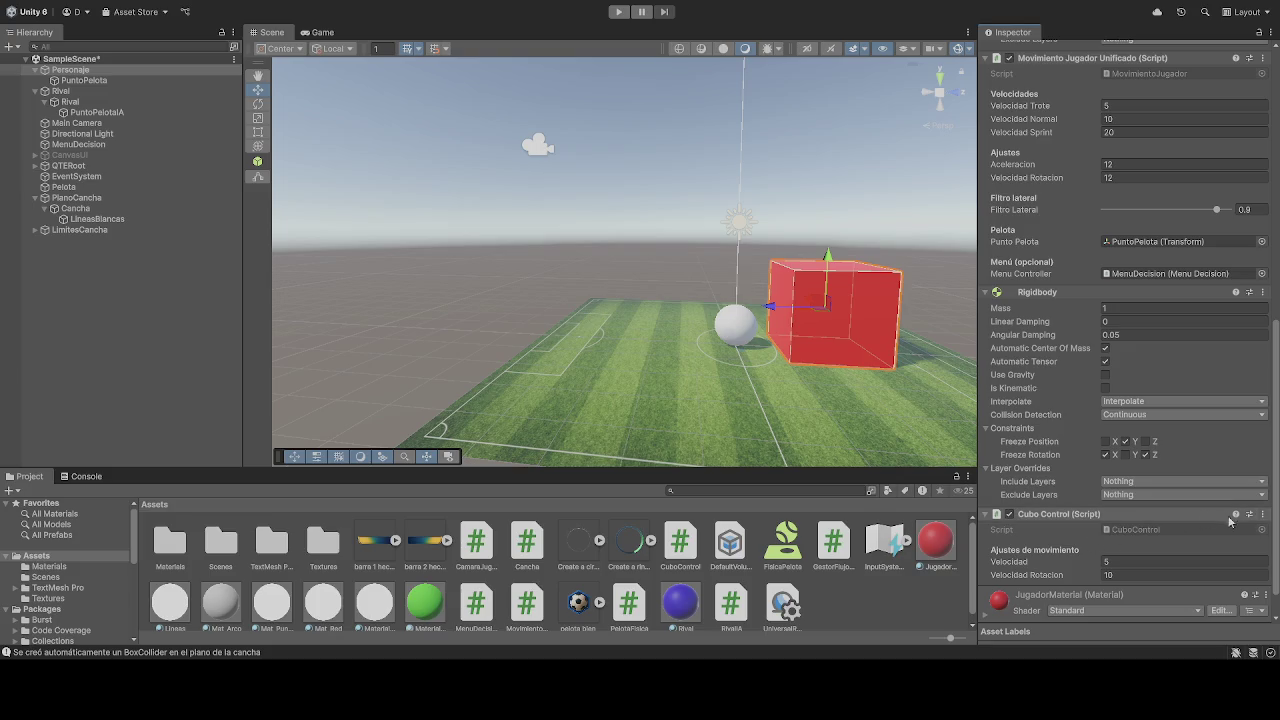
click(1264, 518)
click(1195, 415)
Play-test the match without Cubo Control, then drag the script back onto Personaje.
click(619, 12)
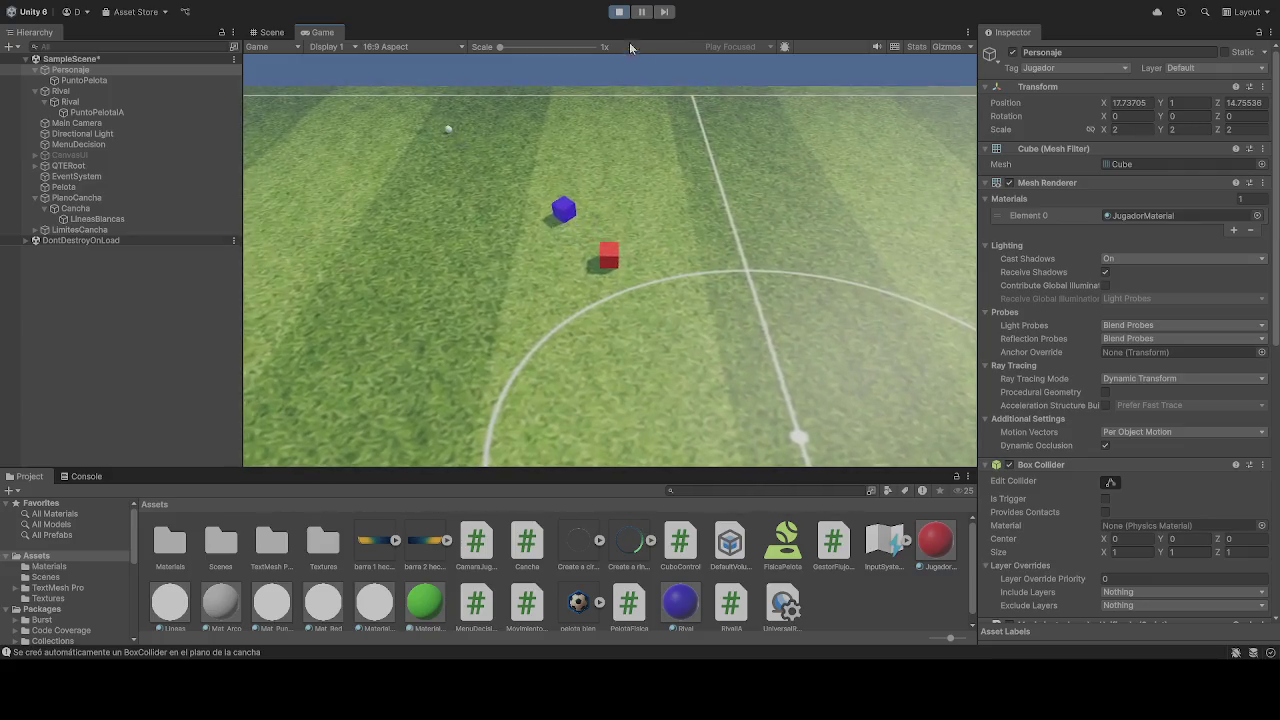
click(619, 11)
scroll(1030, 450, down, 10)
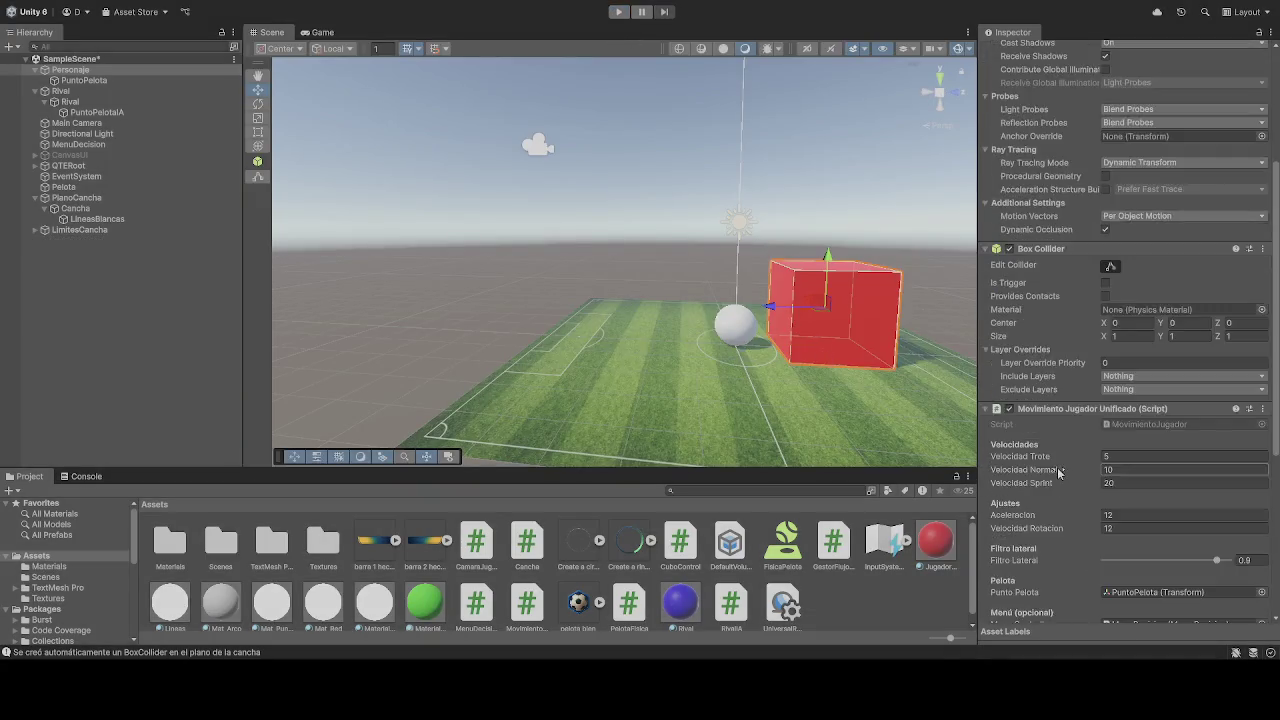
drag(1053, 480, 1055, 479)
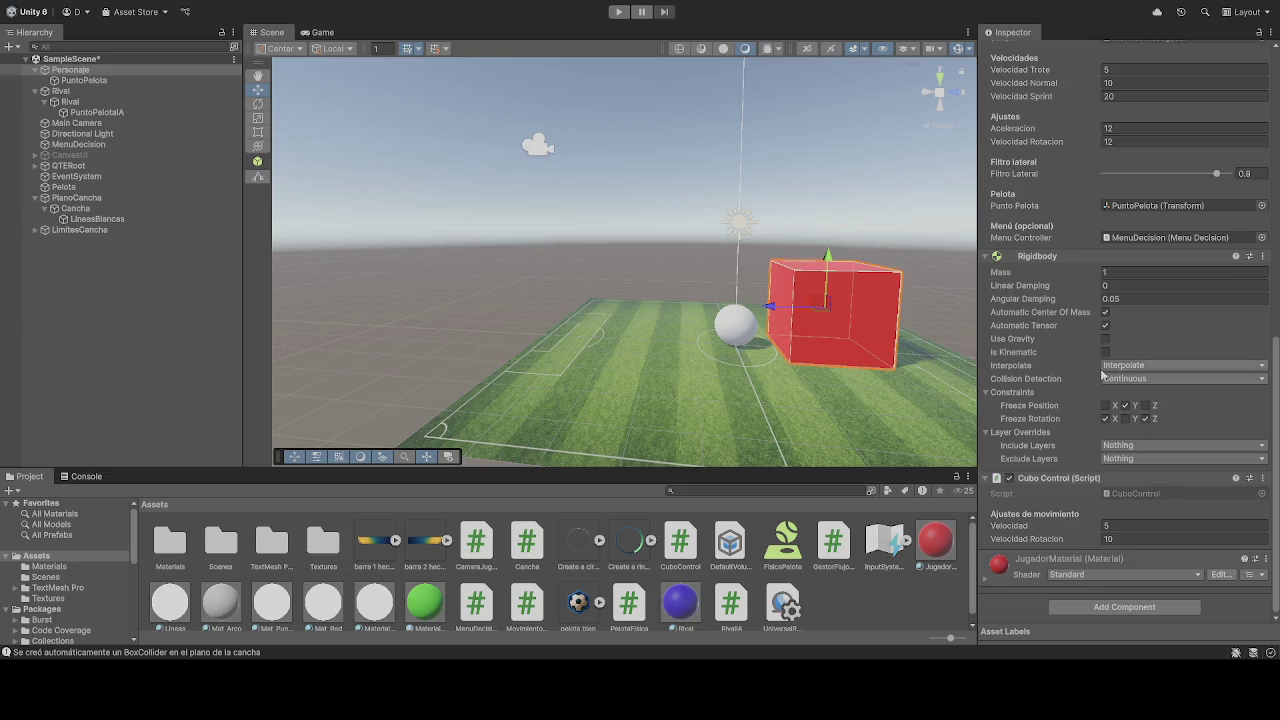
Undo re-adding the Cubo Control script to Personaje with Ctrl+Z.
scroll(1030, 360, up, 2)
scroll(1030, 370, up, 8)
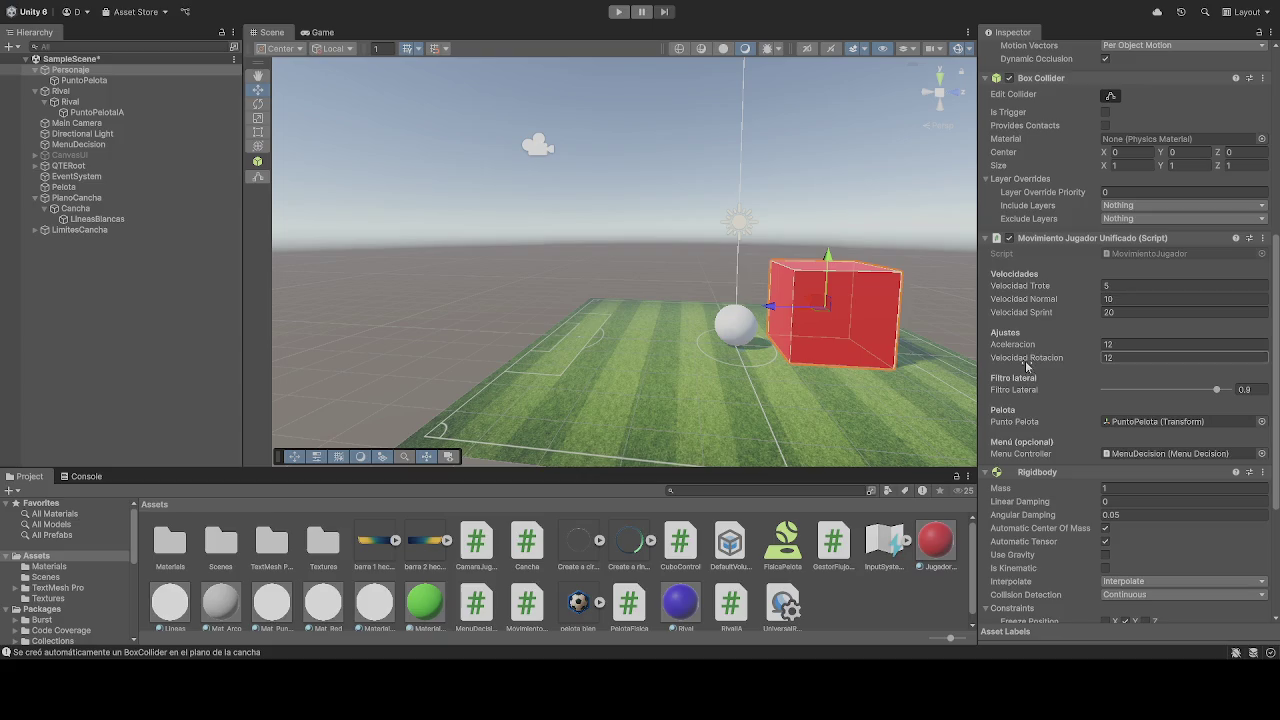
scroll(1030, 390, up, 5)
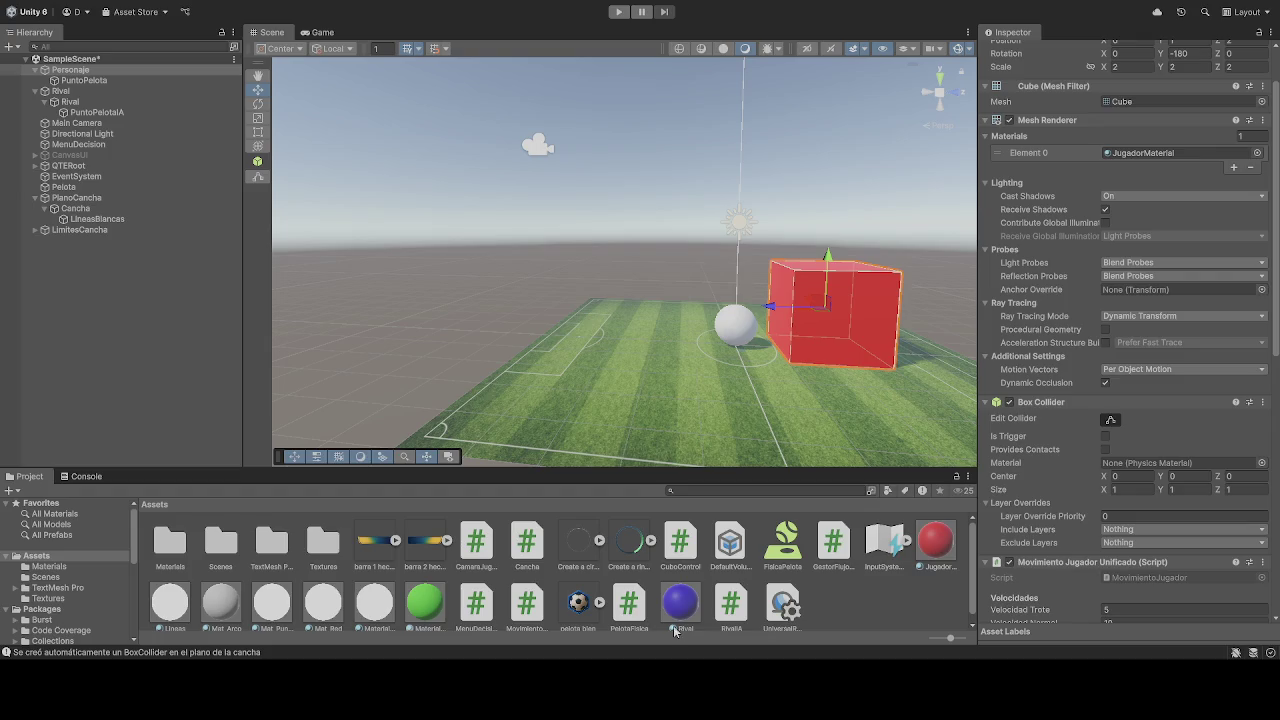
scroll(1207, 612, down, 5)
scroll(1094, 497, down, 7)
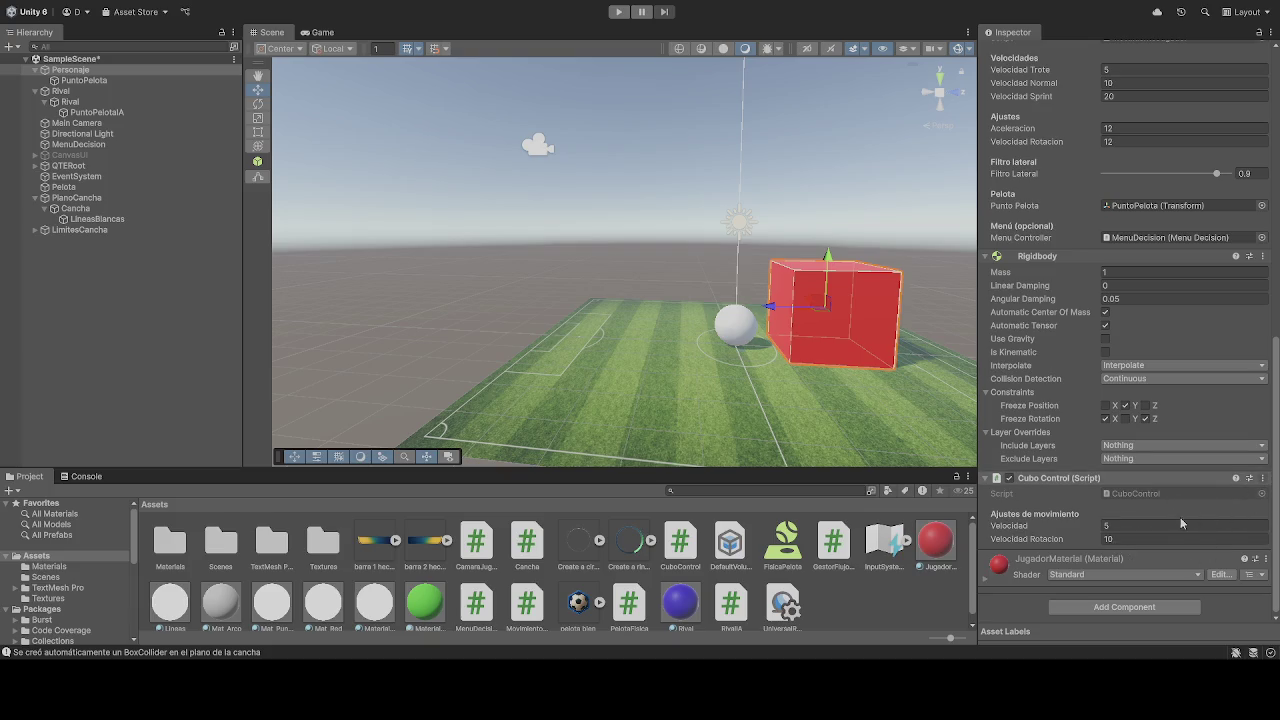
key(ctrl+z)
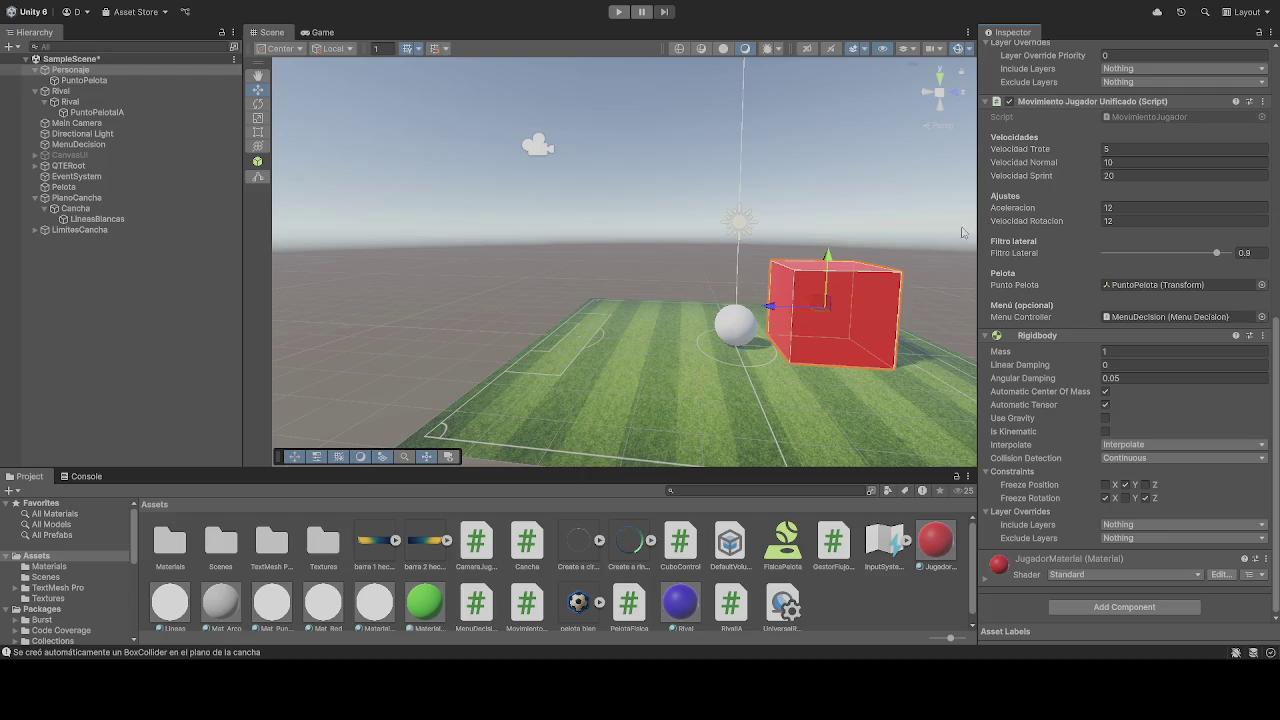
Set Personaje's Transform Position Z to 3 and start a play-test.
scroll(1190, 174, up, 10)
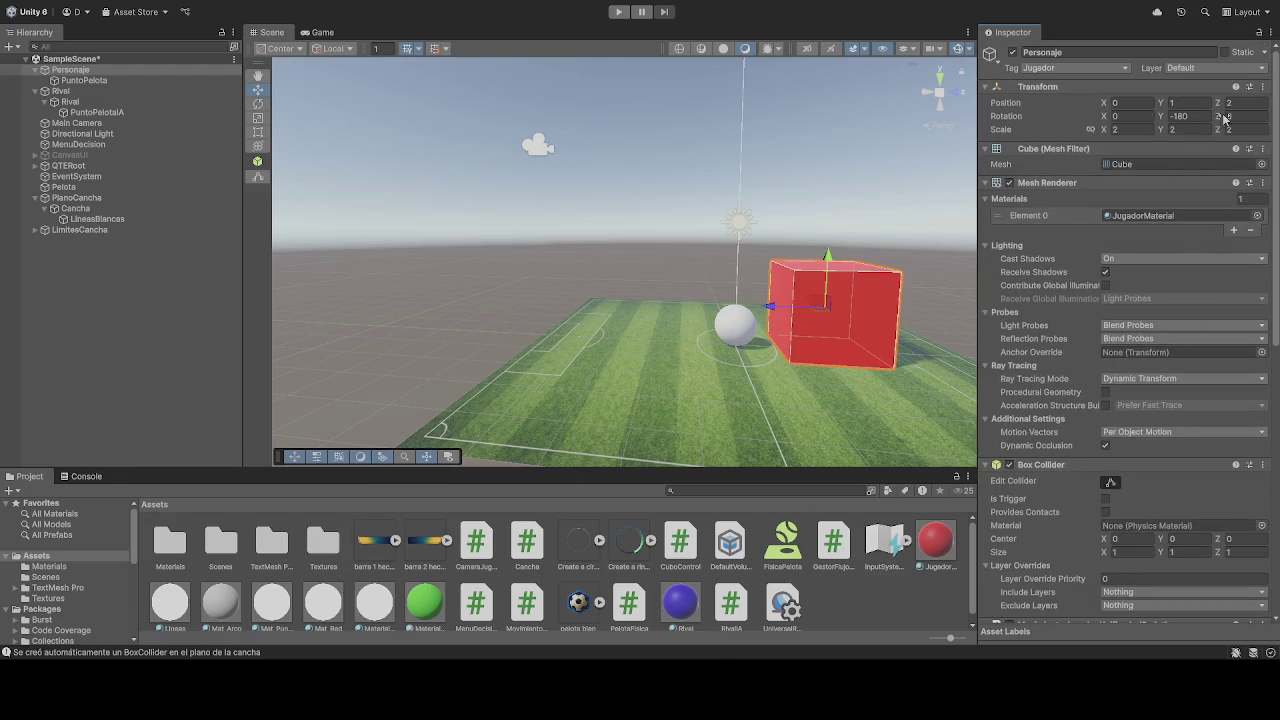
click(1244, 104)
text(3)
click(619, 12)
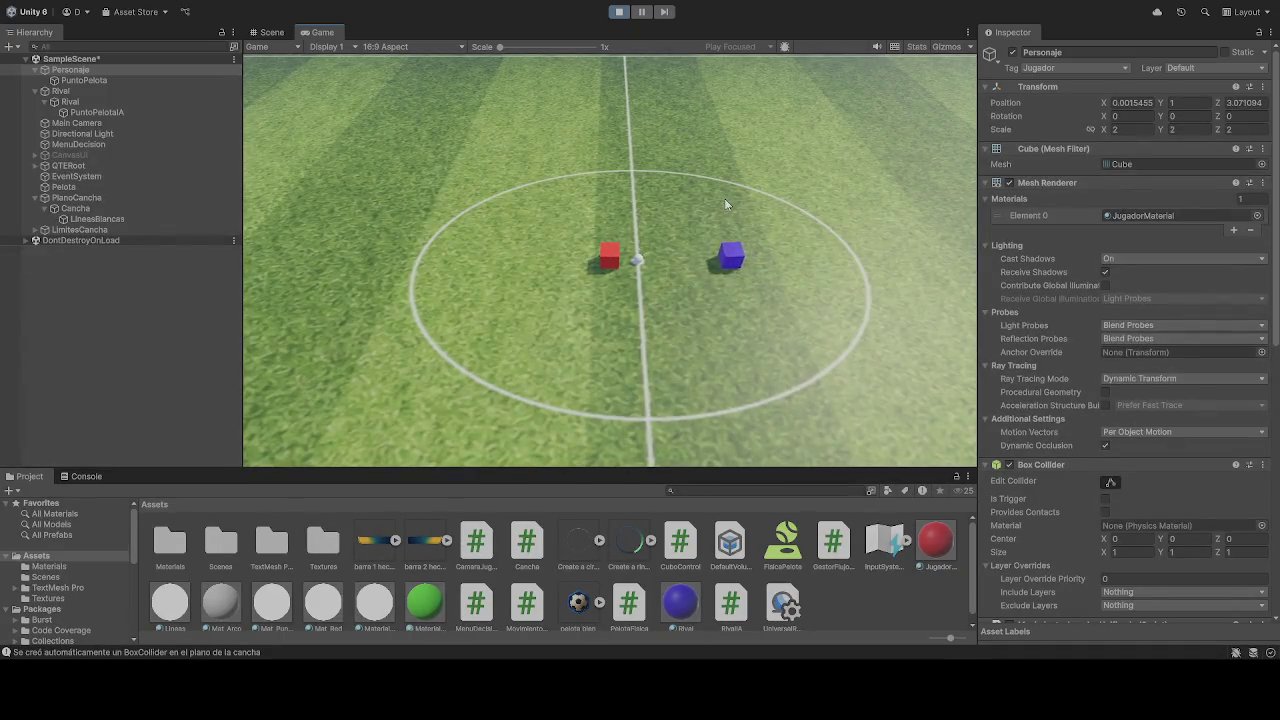
Steer the red player cube back and left around the centre circle using S and A.
key(s)
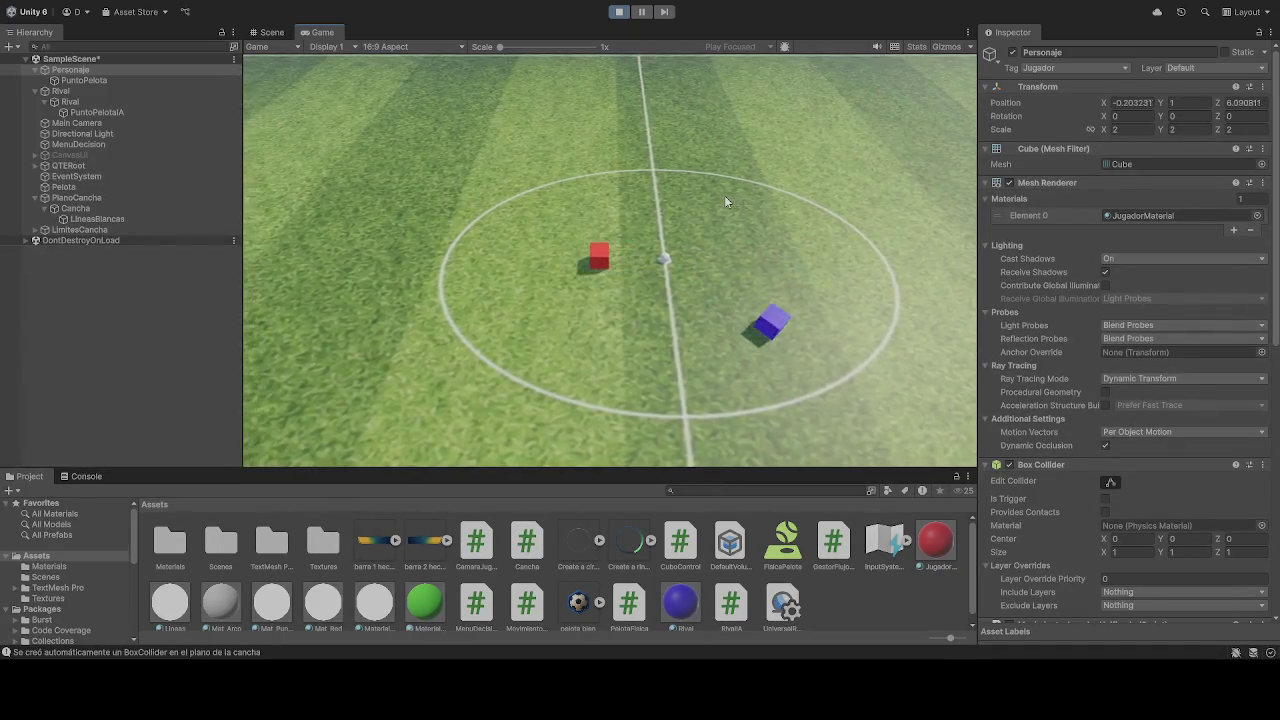
key(a)
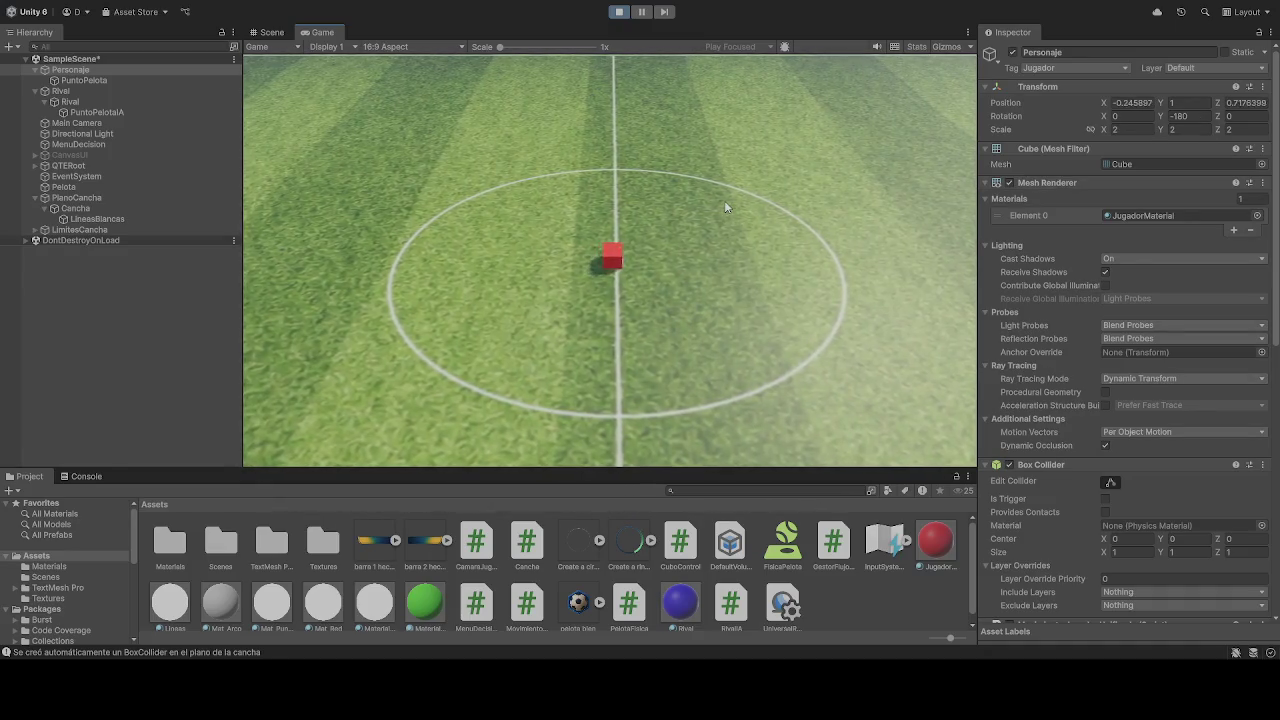
key(s)
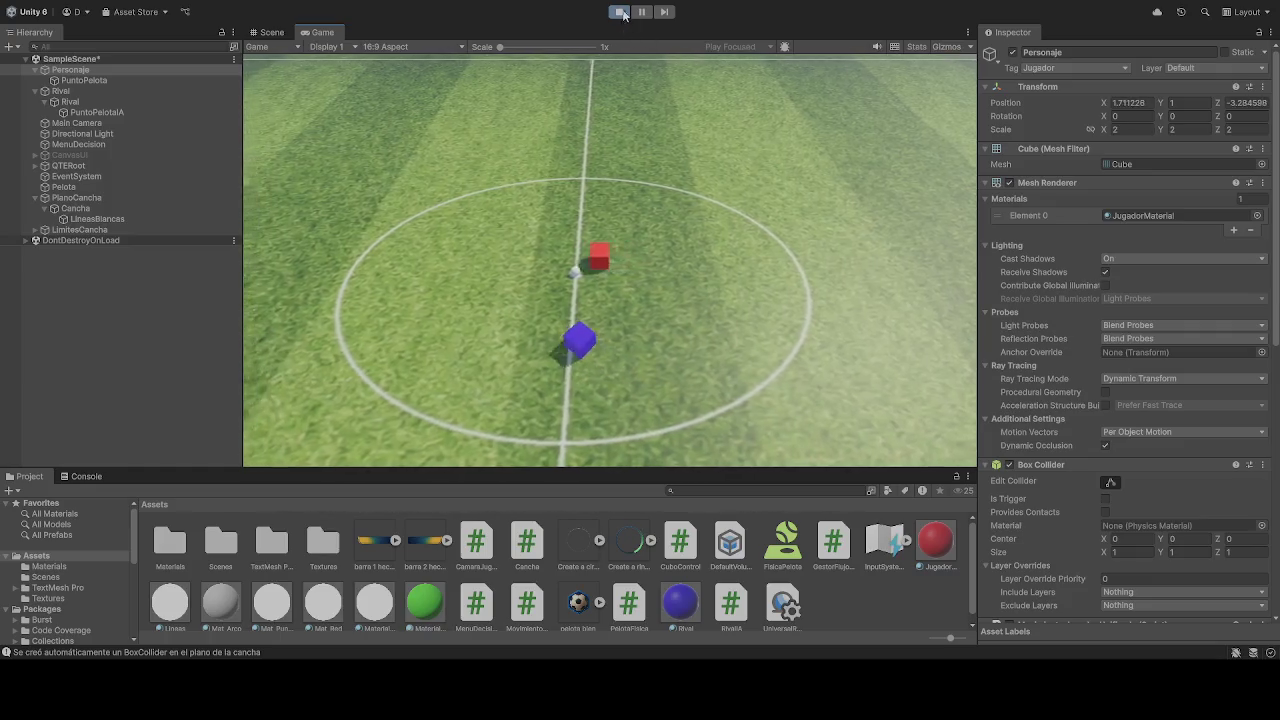
Exit Play mode, set Personaje's Position Z to 2, and start a new play-test.
key(ctrl+p)
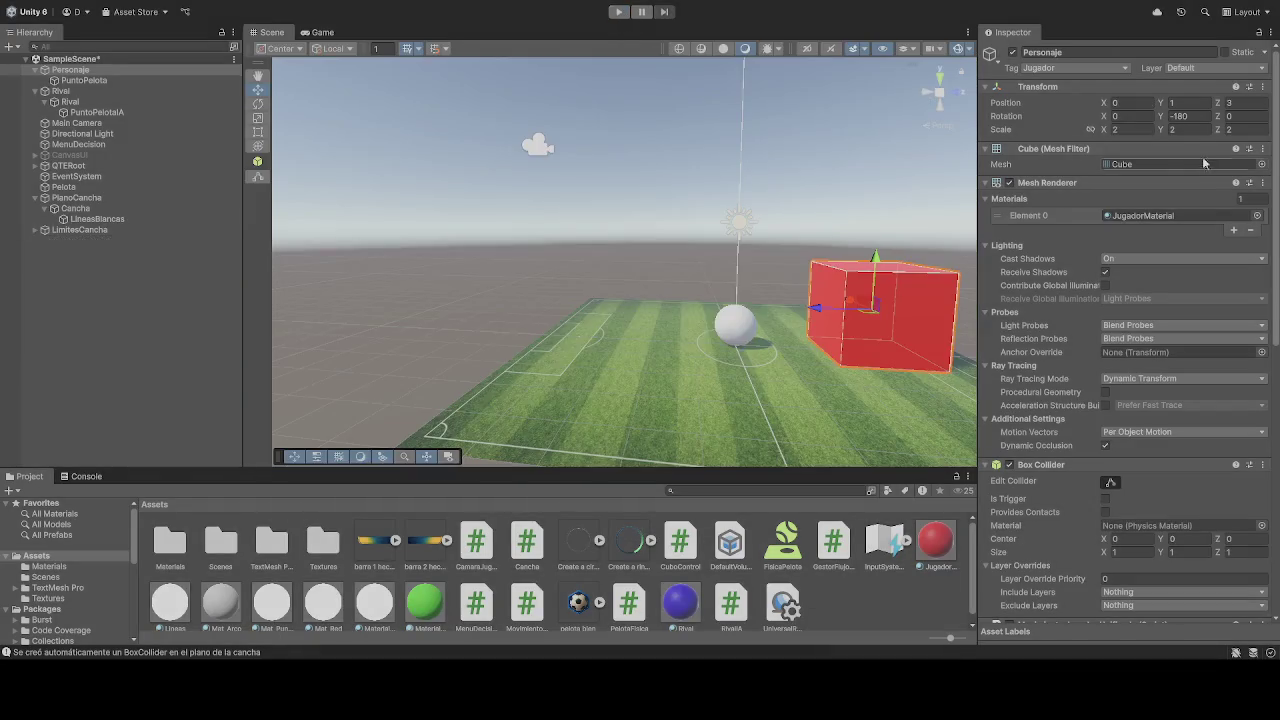
click(1233, 102)
text(2)
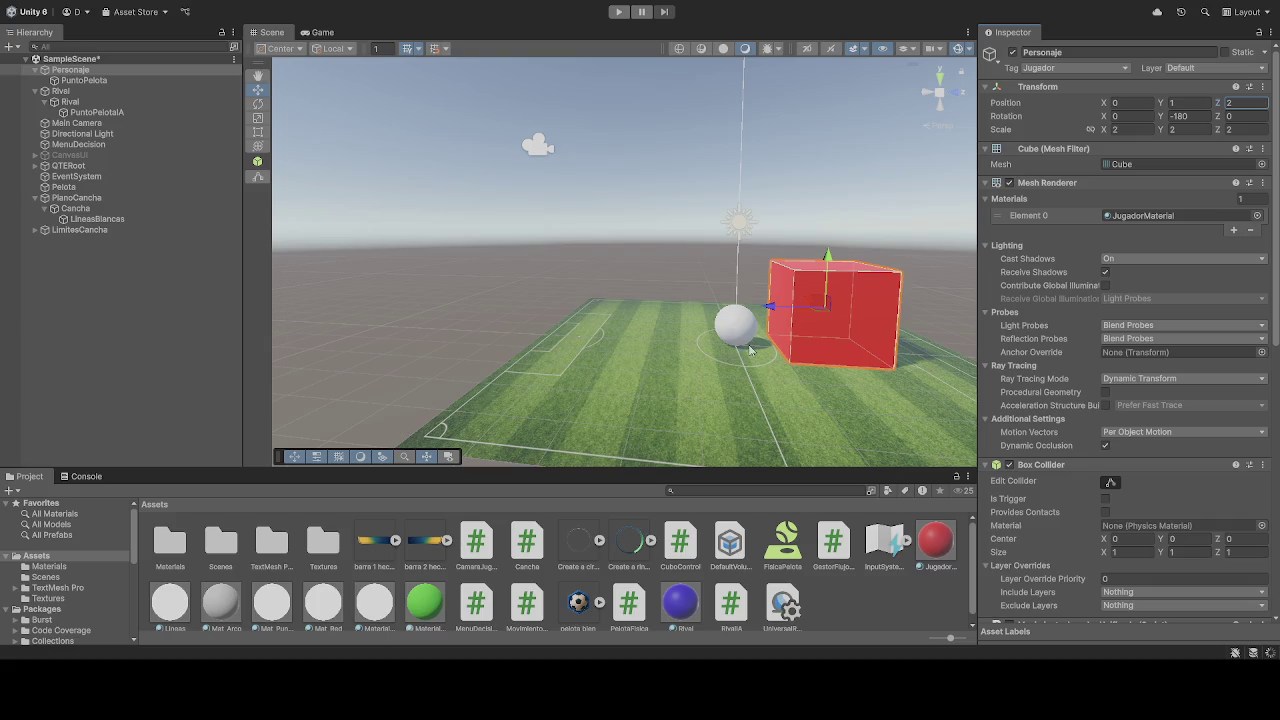
key(ctrl+p)
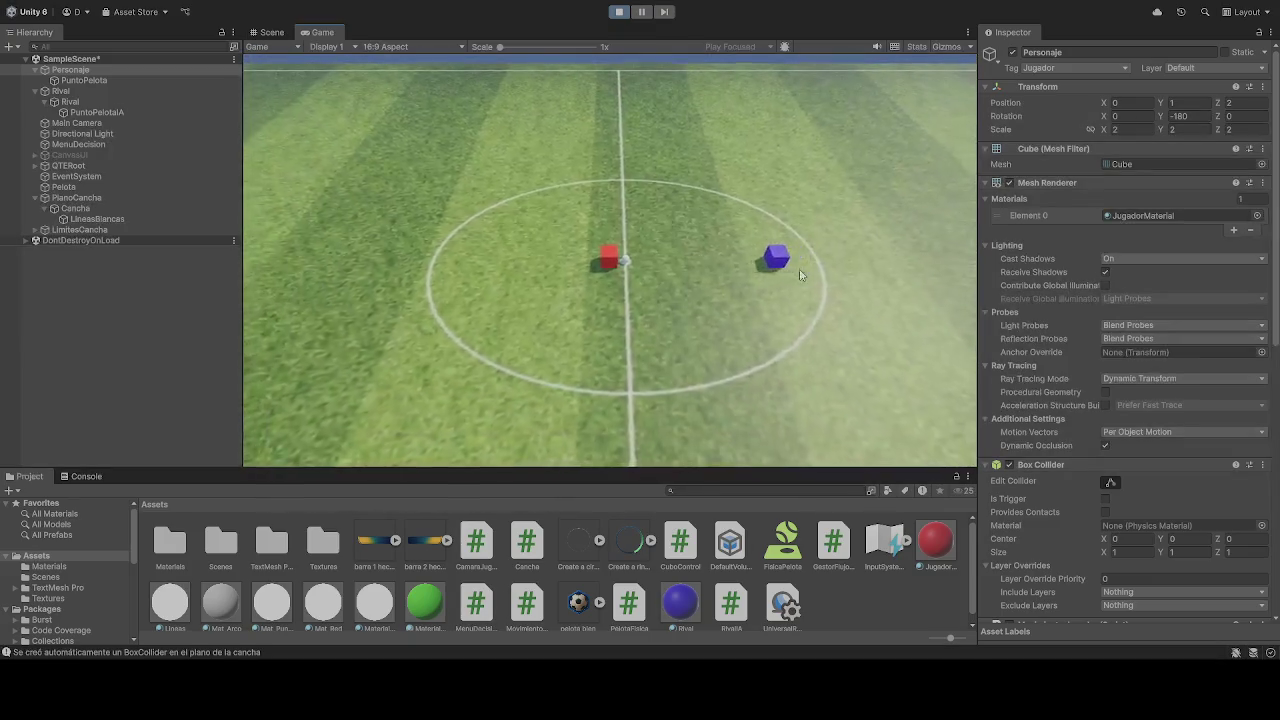
Drive the red cube forward with W, check the Inspector, then stop the play-test.
key(w)
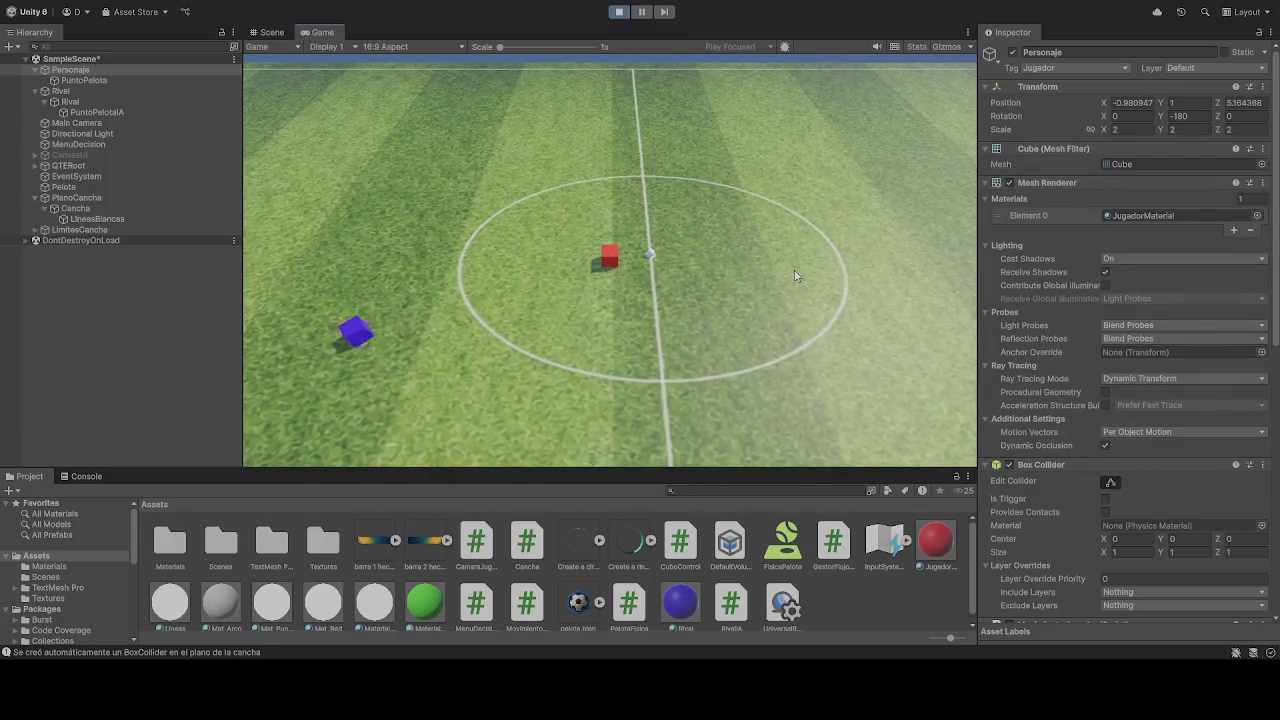
scroll(1058, 398, down, 6)
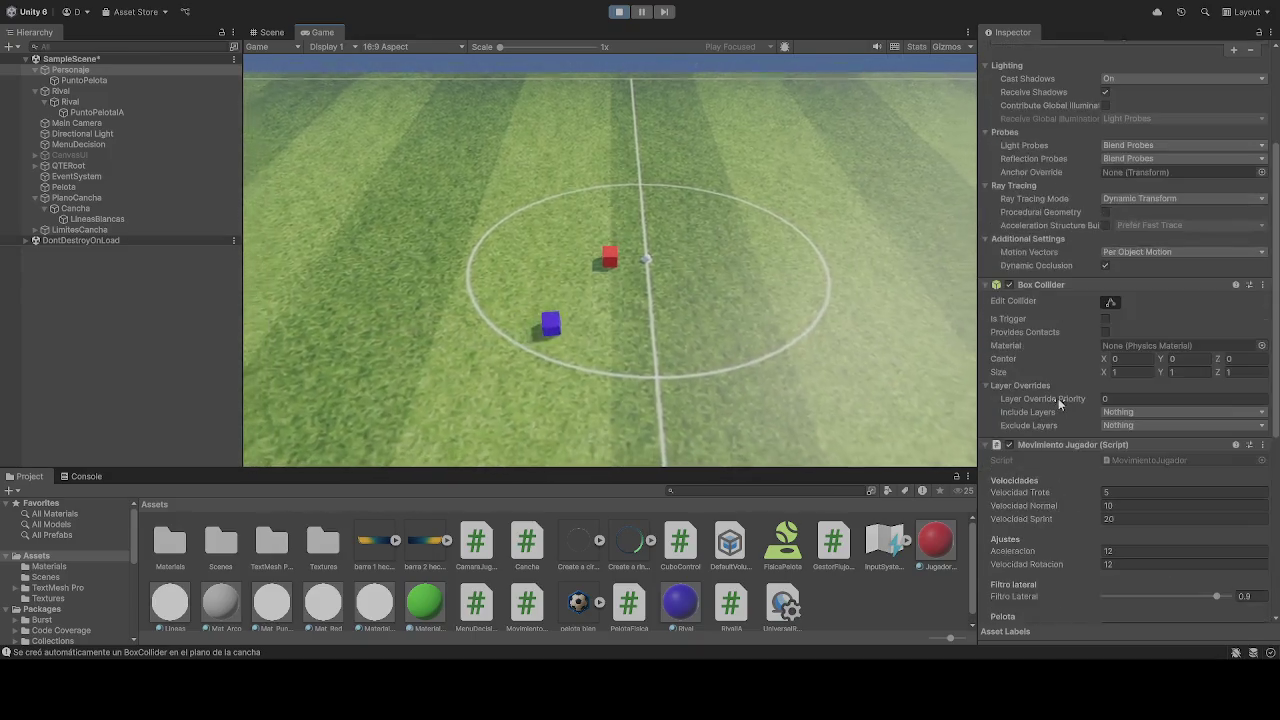
scroll(1056, 385, down, 4)
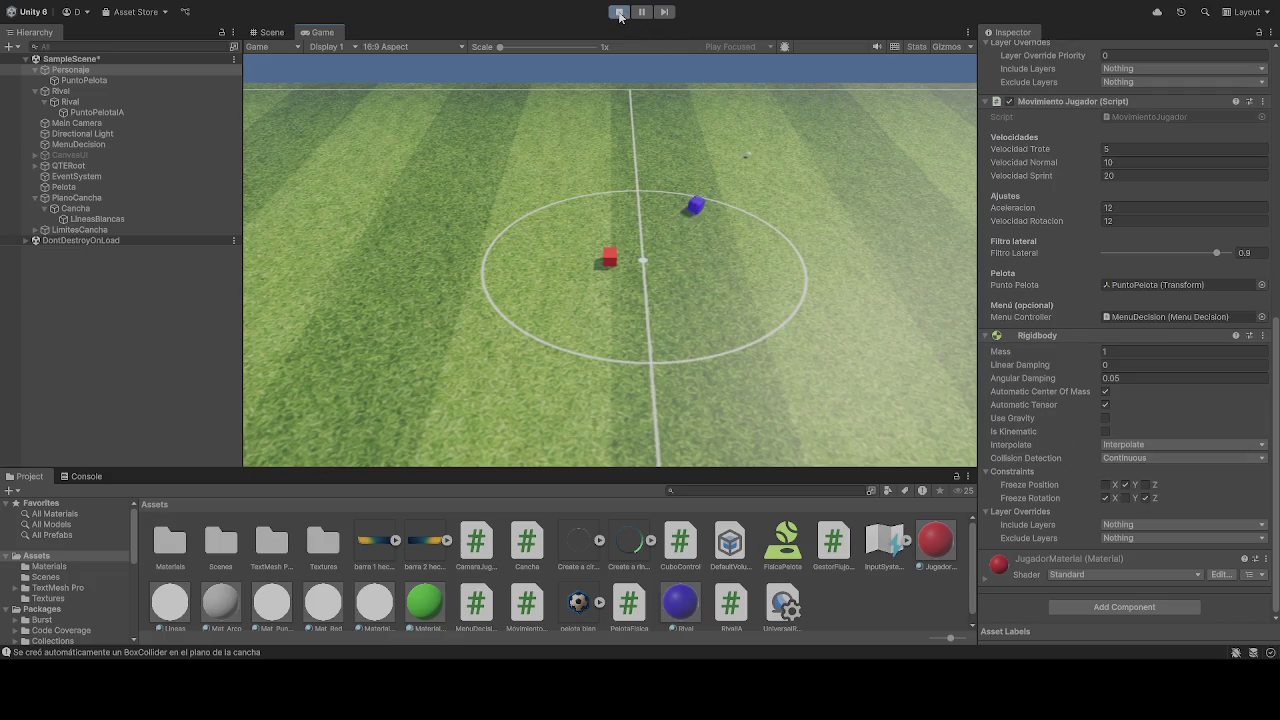
scroll(1060, 412, up, 8)
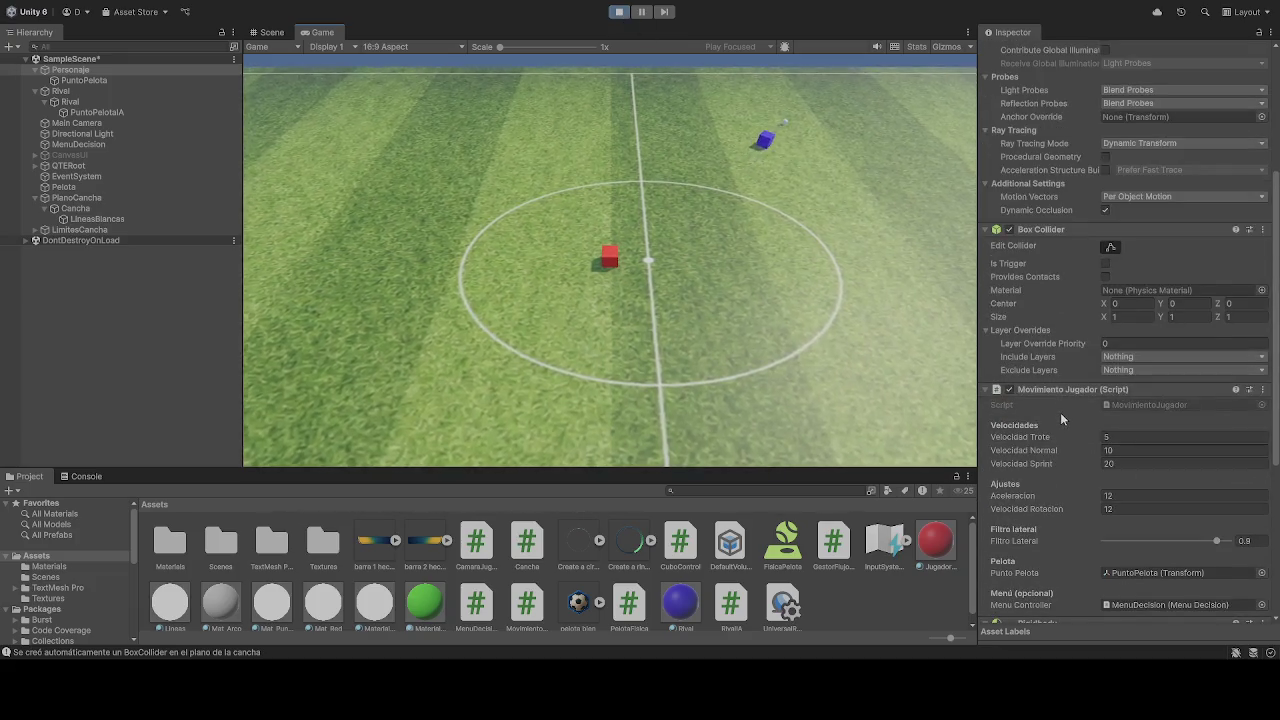
scroll(1060, 415, up, 2)
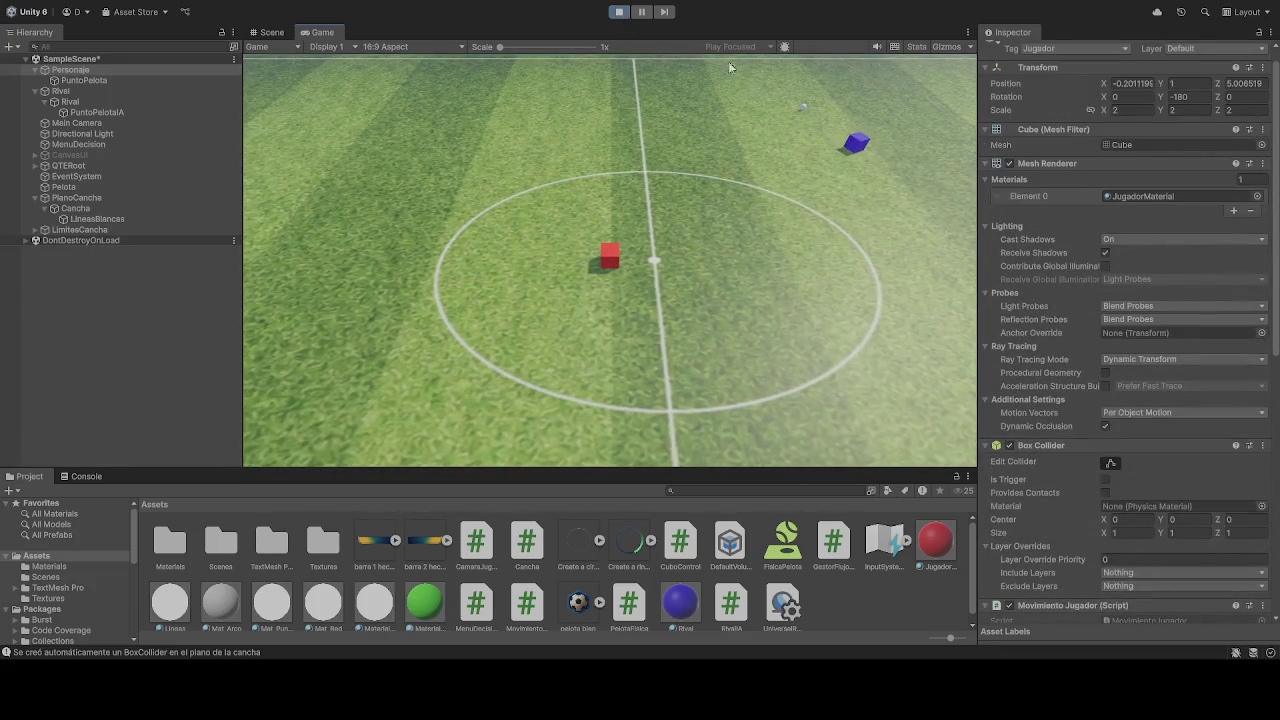
click(619, 11)
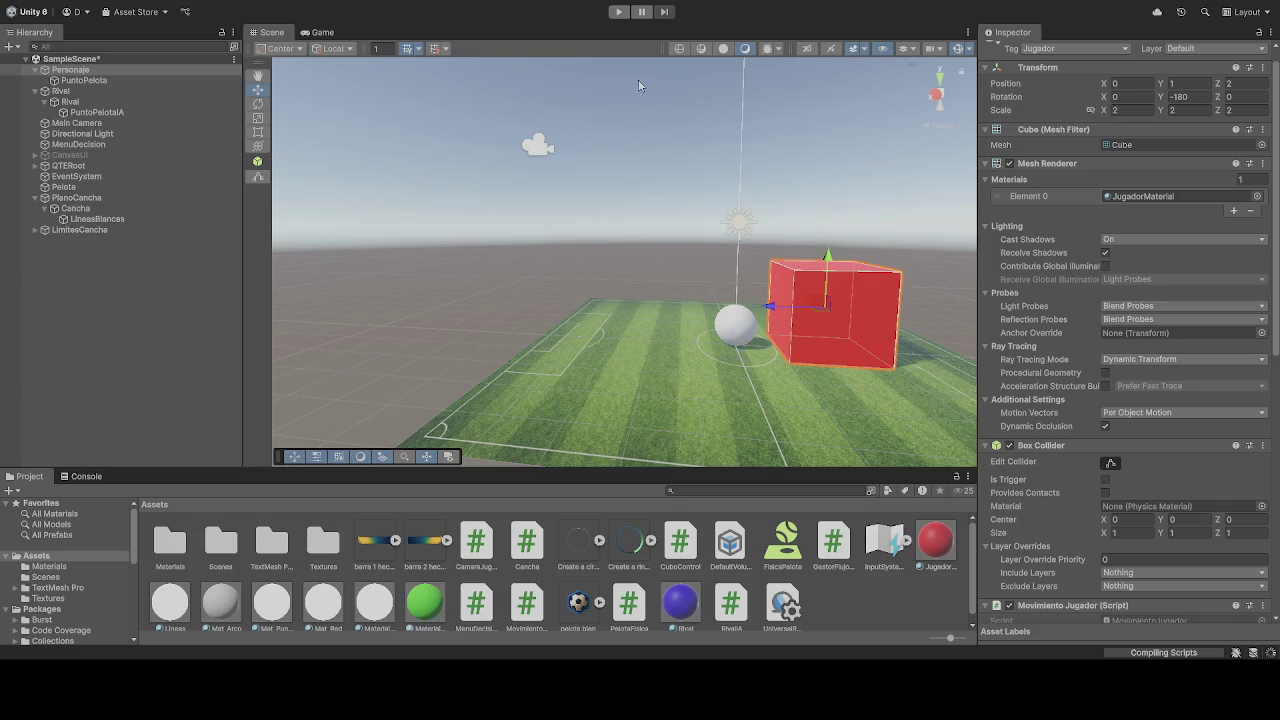
Select Personaje, scroll to its Rigidbody and start a play-test.
click(70, 70)
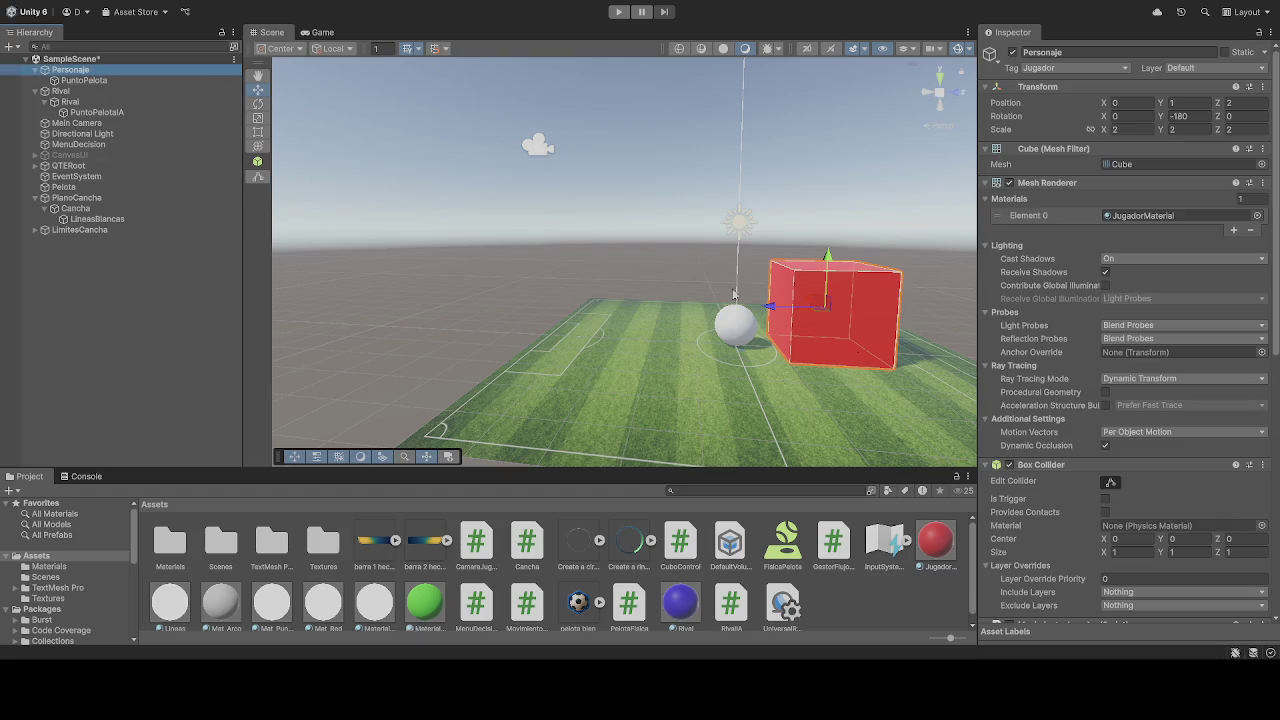
scroll(1062, 424, down, 5)
scroll(1062, 424, down, 5)
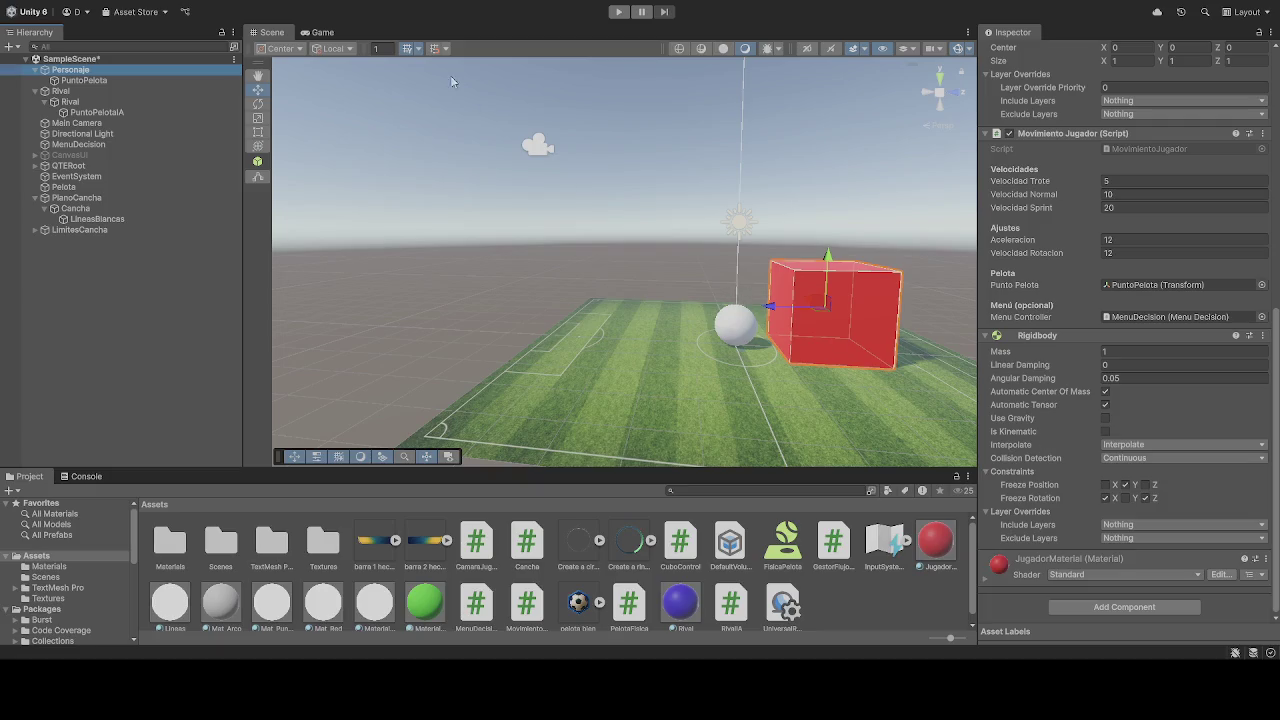
click(619, 12)
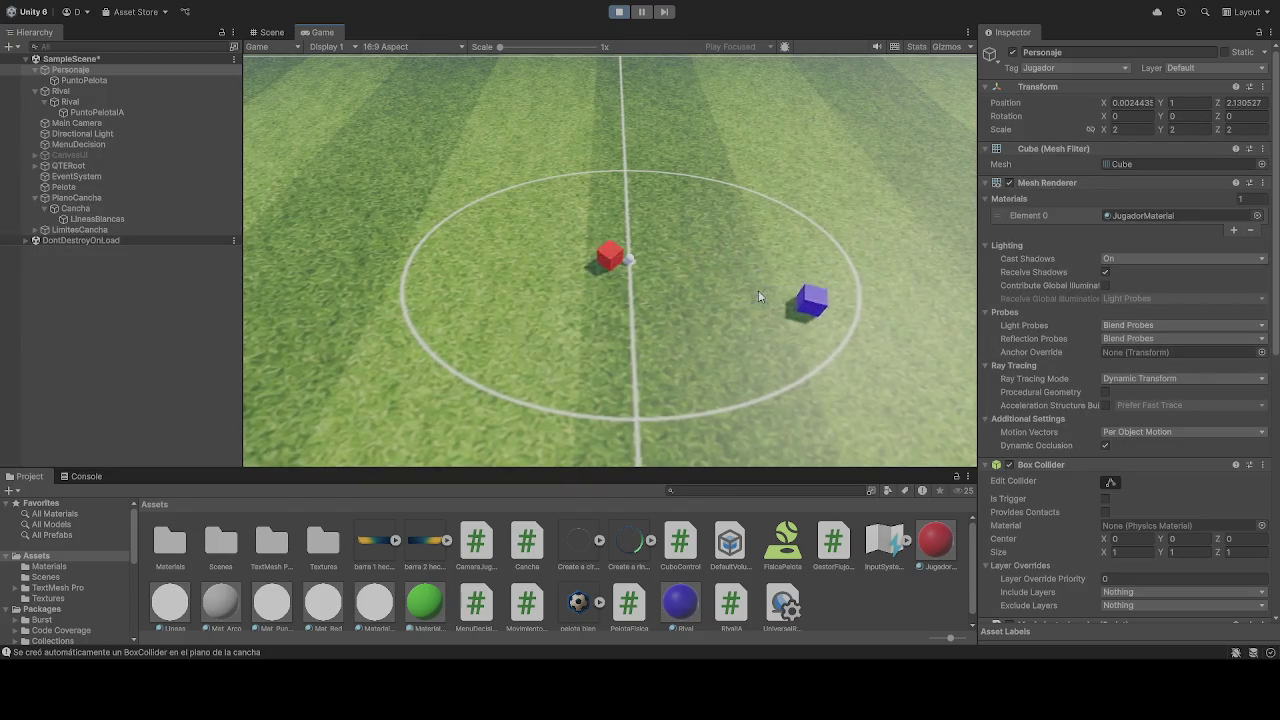
Untick the Rigidbody's Freeze Position Y during play, then stop the play-test.
scroll(1038, 422, down, 10)
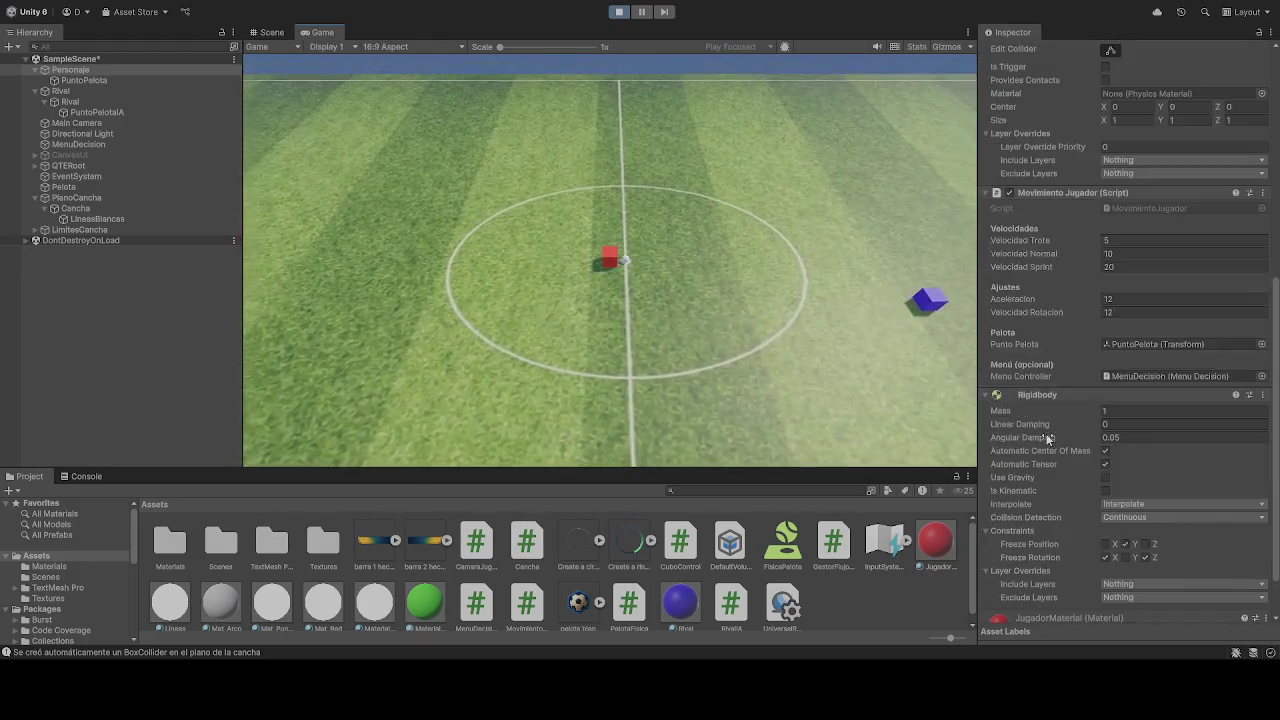
scroll(1046, 432, down, 3)
click(1125, 484)
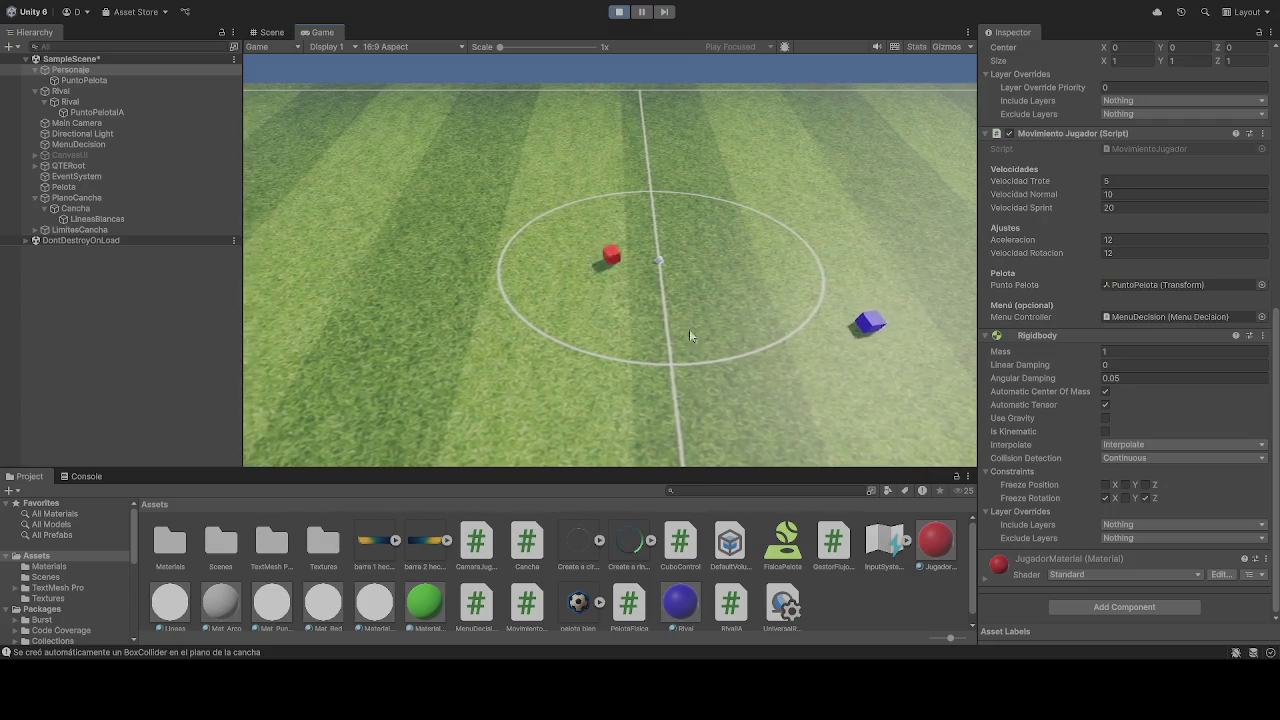
click(619, 11)
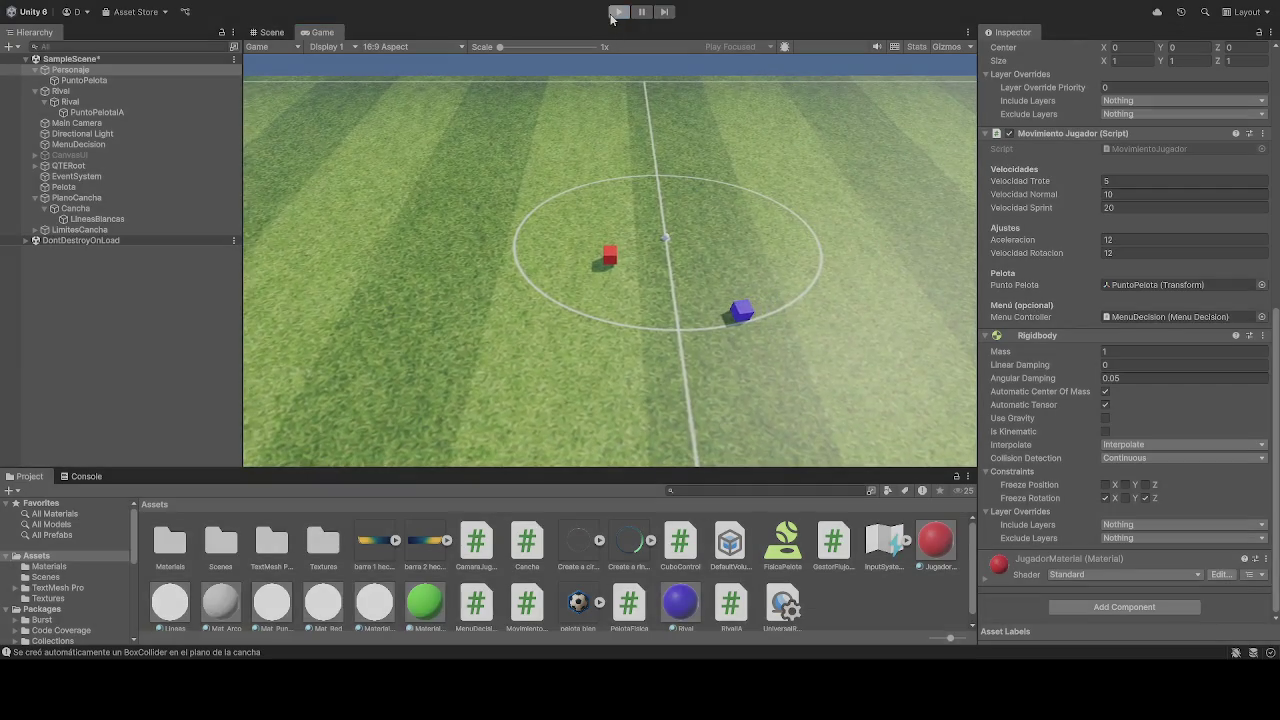
Unfreeze rotation Y and freeze Z on Personaje's Rigidbody, then play-test it.
click(1125, 497)
click(1143, 498)
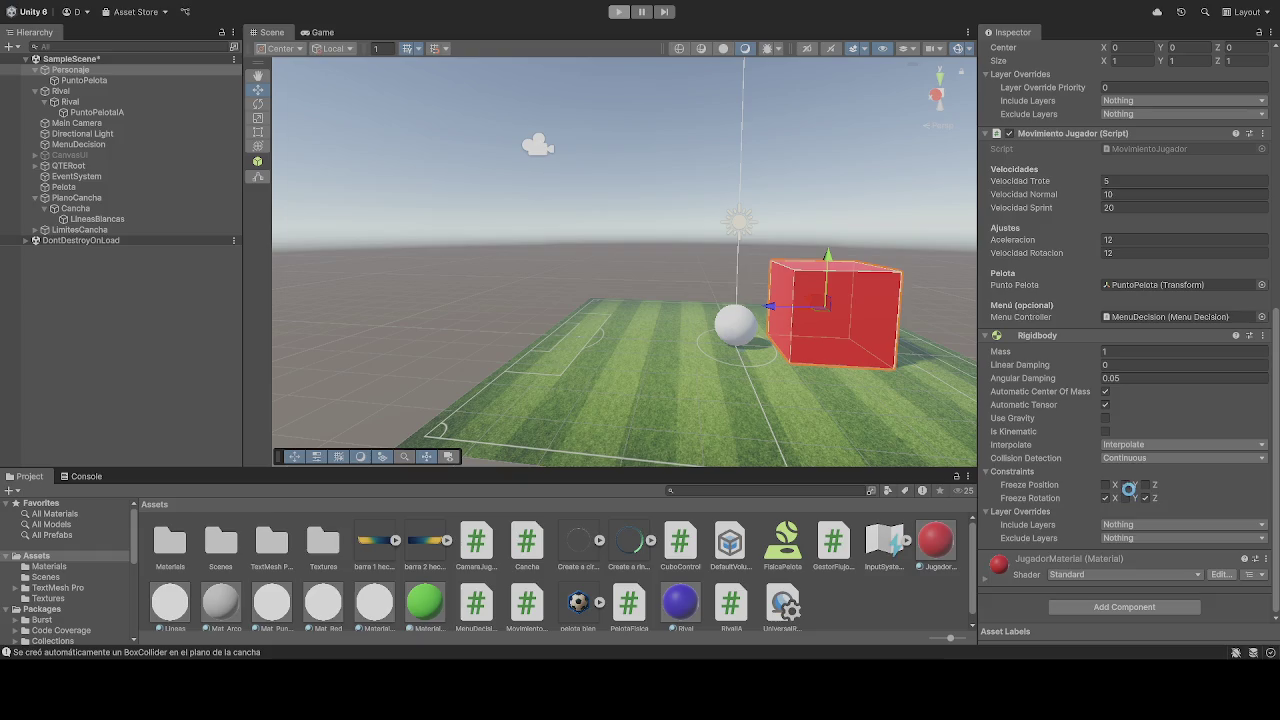
key(ctrl+p)
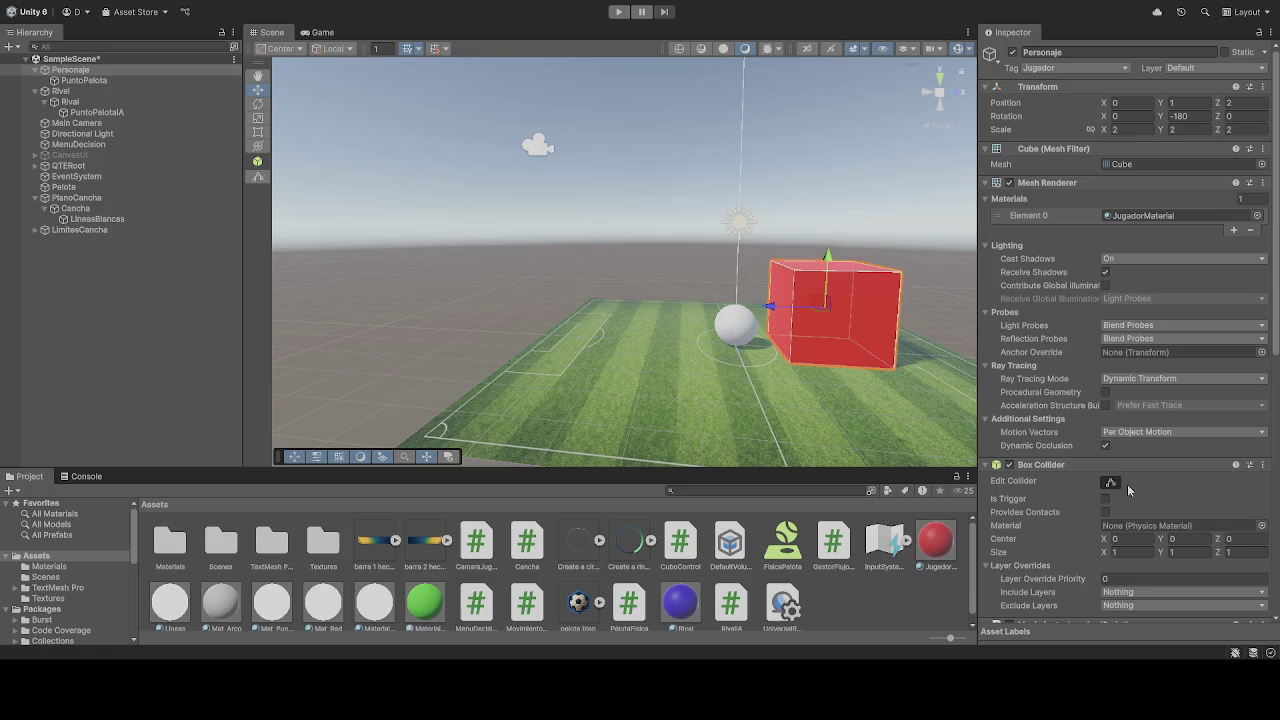
scroll(1153, 512, down, 10)
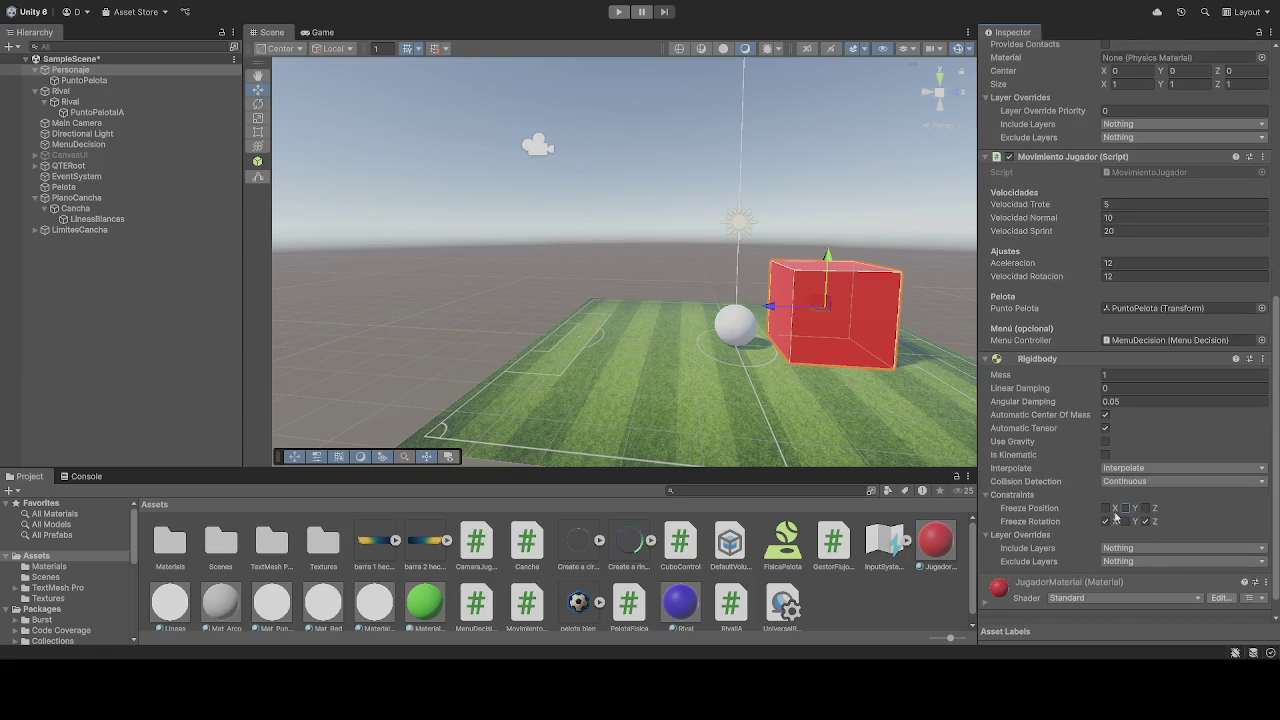
key(ctrl+p)
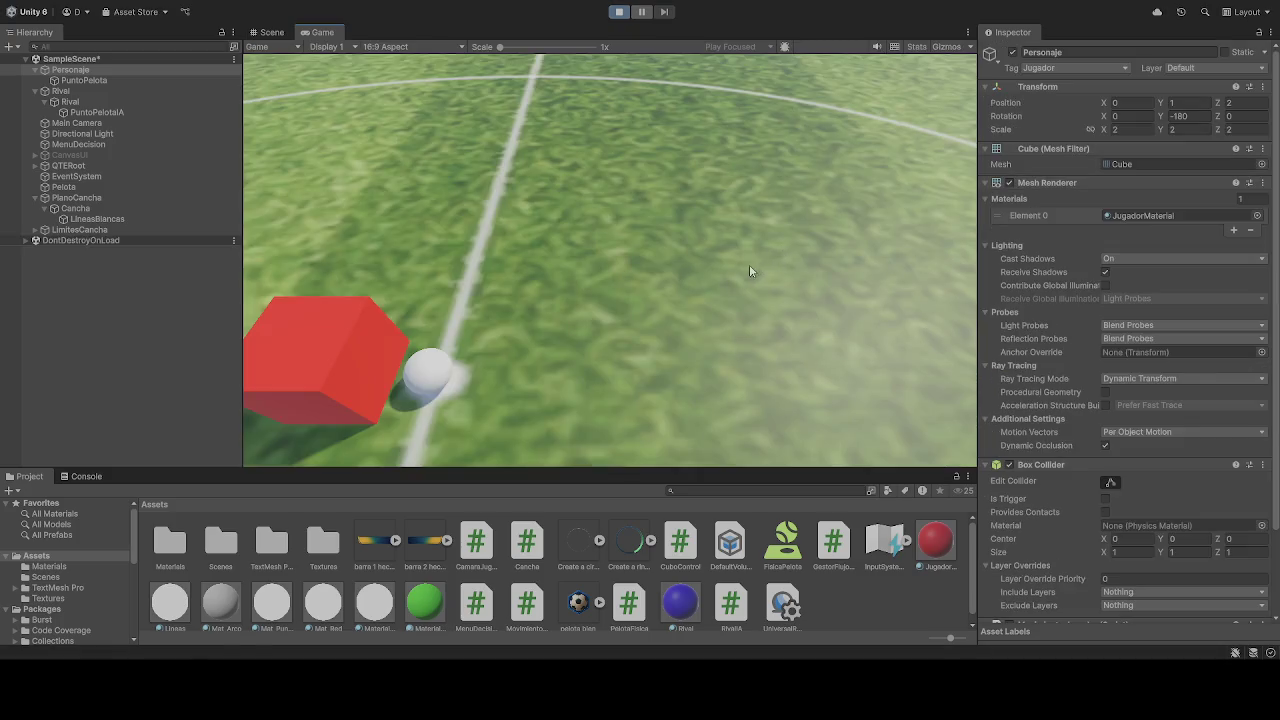
scroll(1063, 478, down, 10)
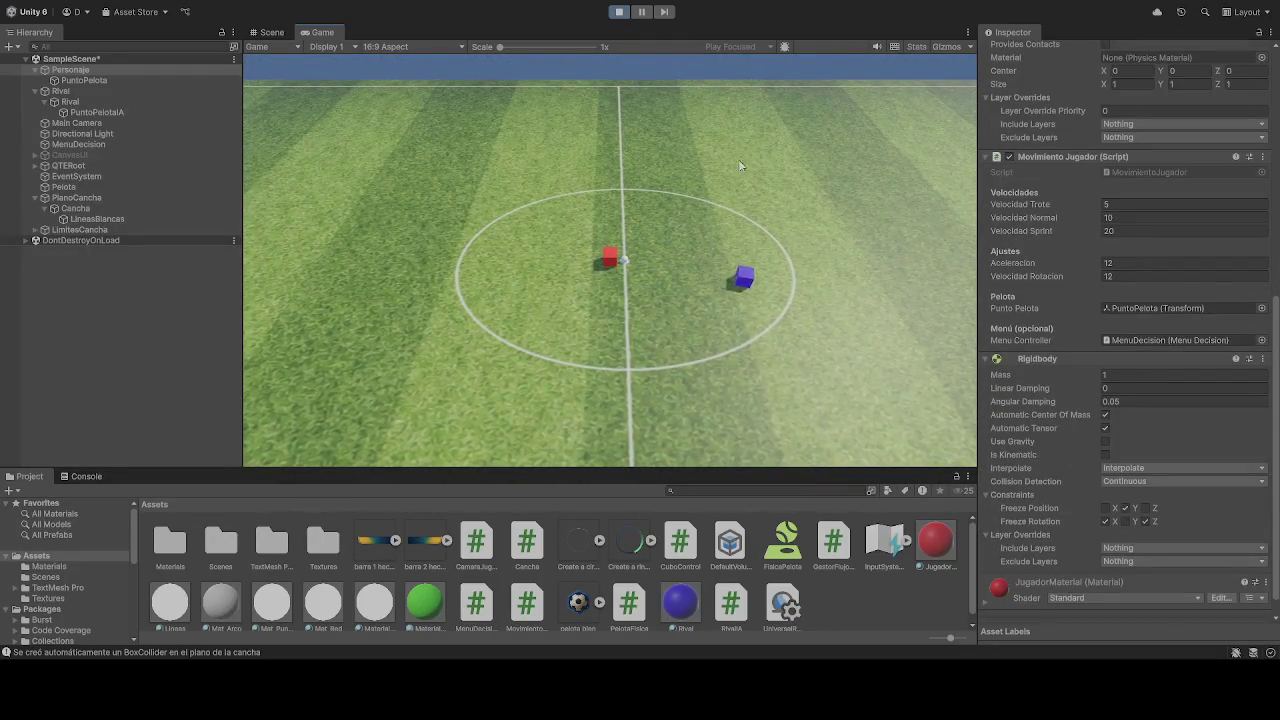
key(ctrl+p)
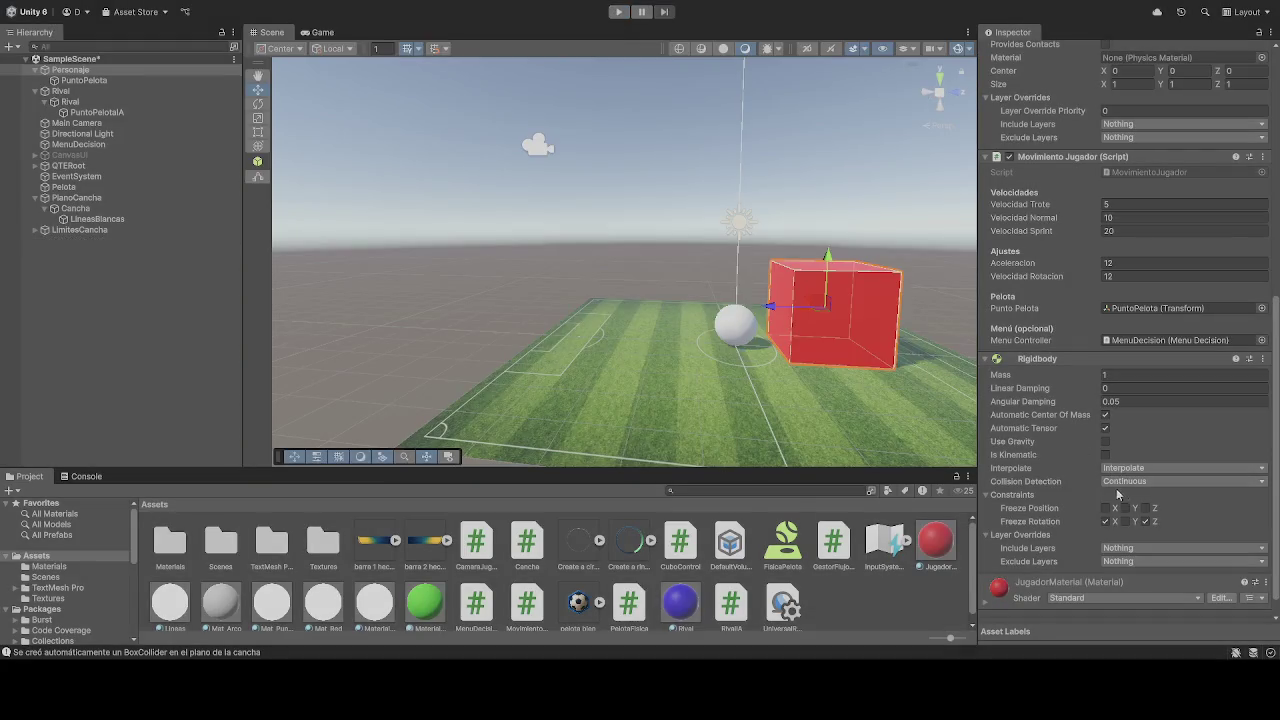
scroll(1077, 475, down, 1)
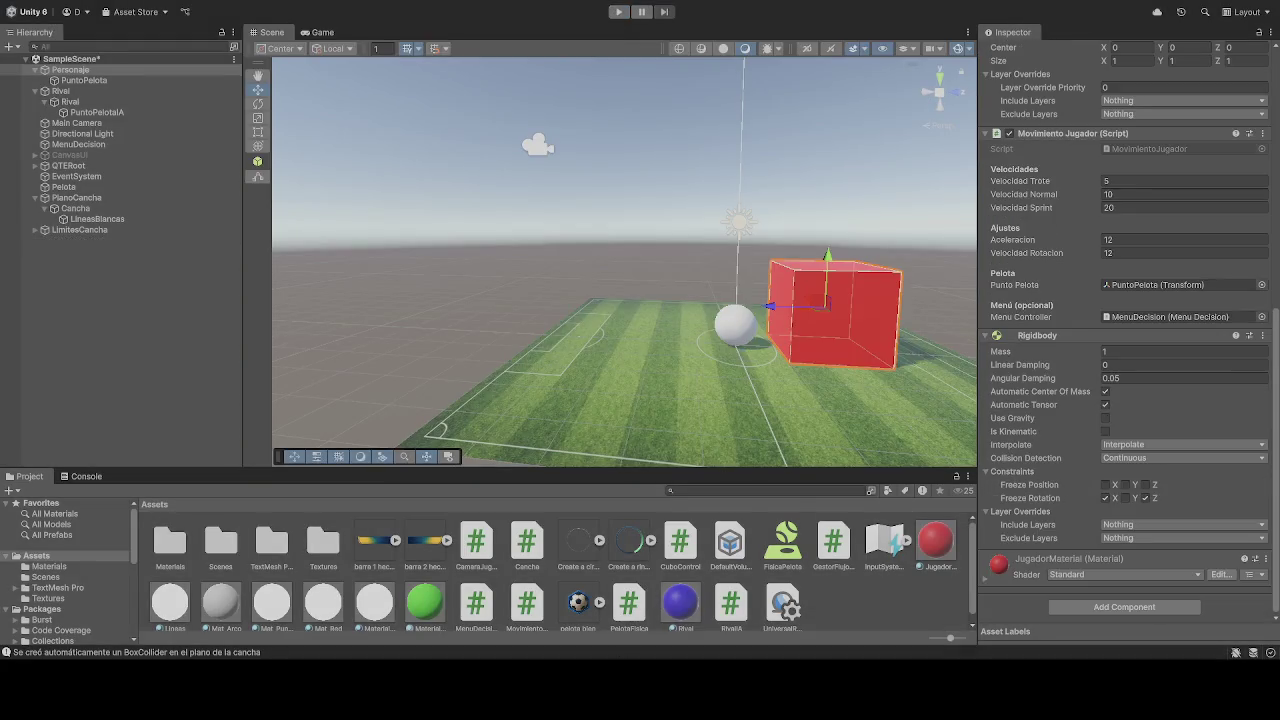
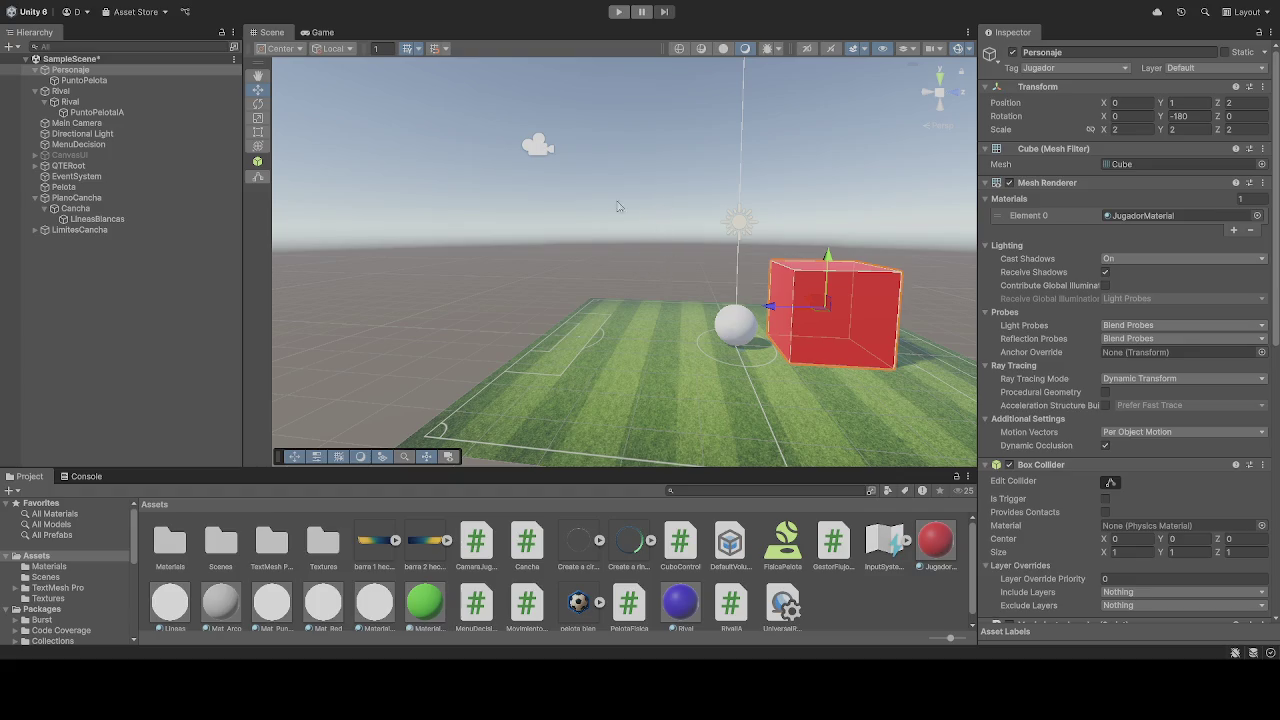
Enter Play mode and drive the red player cube with the ball across the pitch using W.
scroll(1035, 383, down, 10)
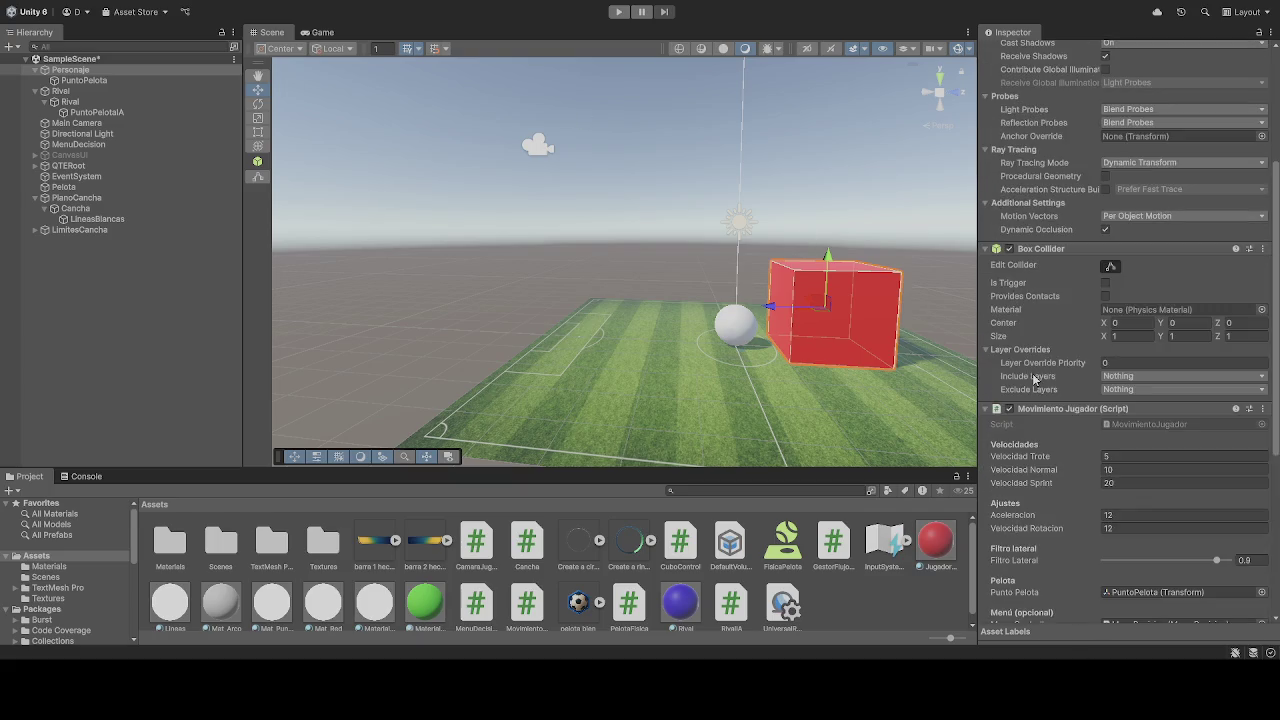
scroll(1050, 420, down, 2)
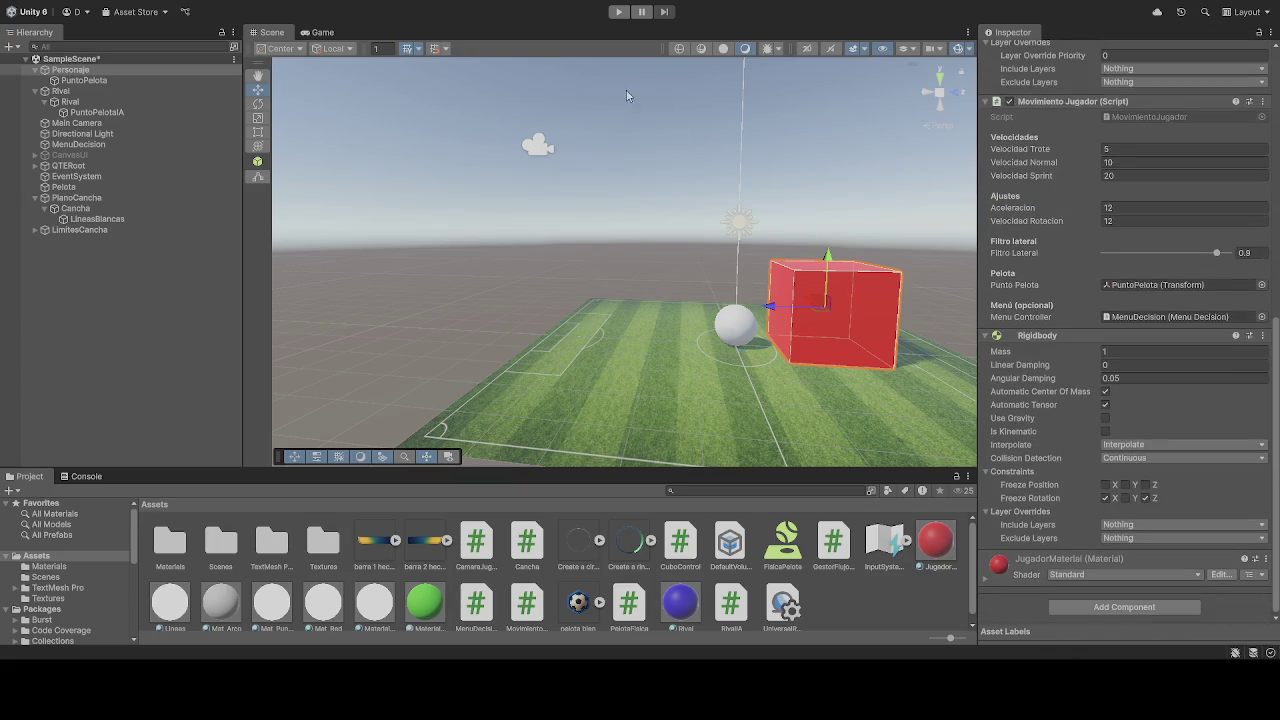
click(618, 11)
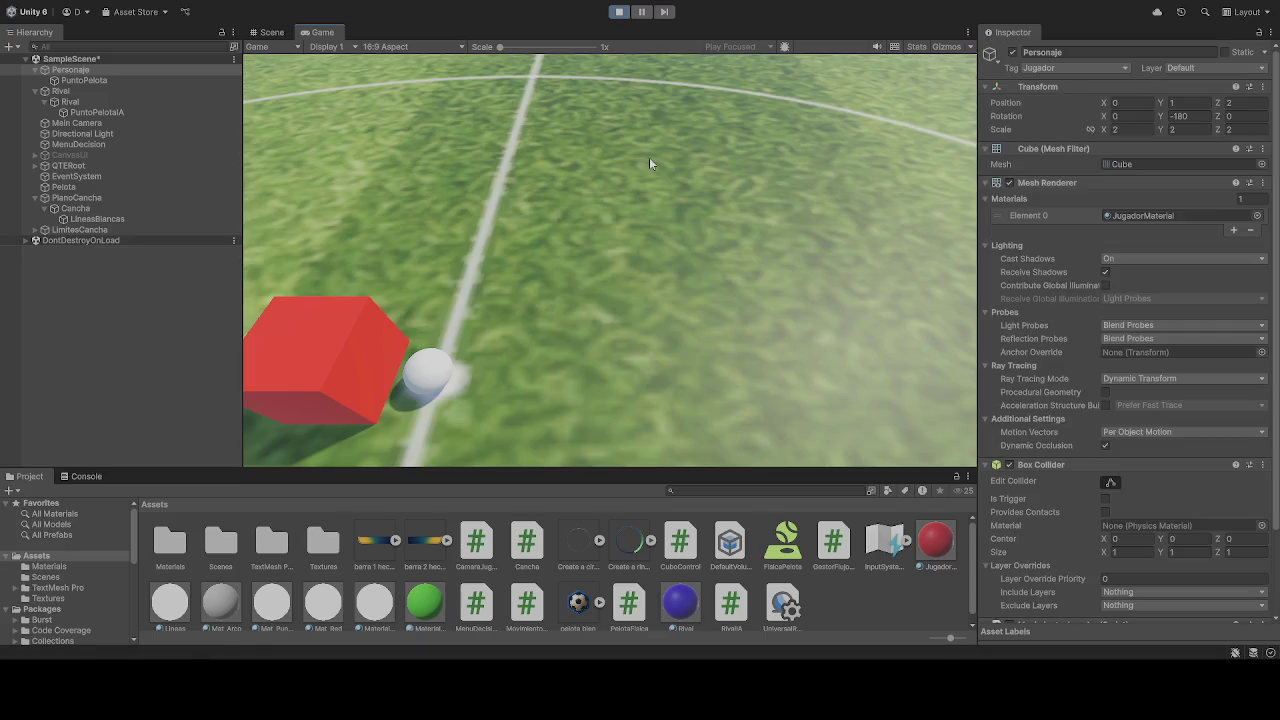
key(w)
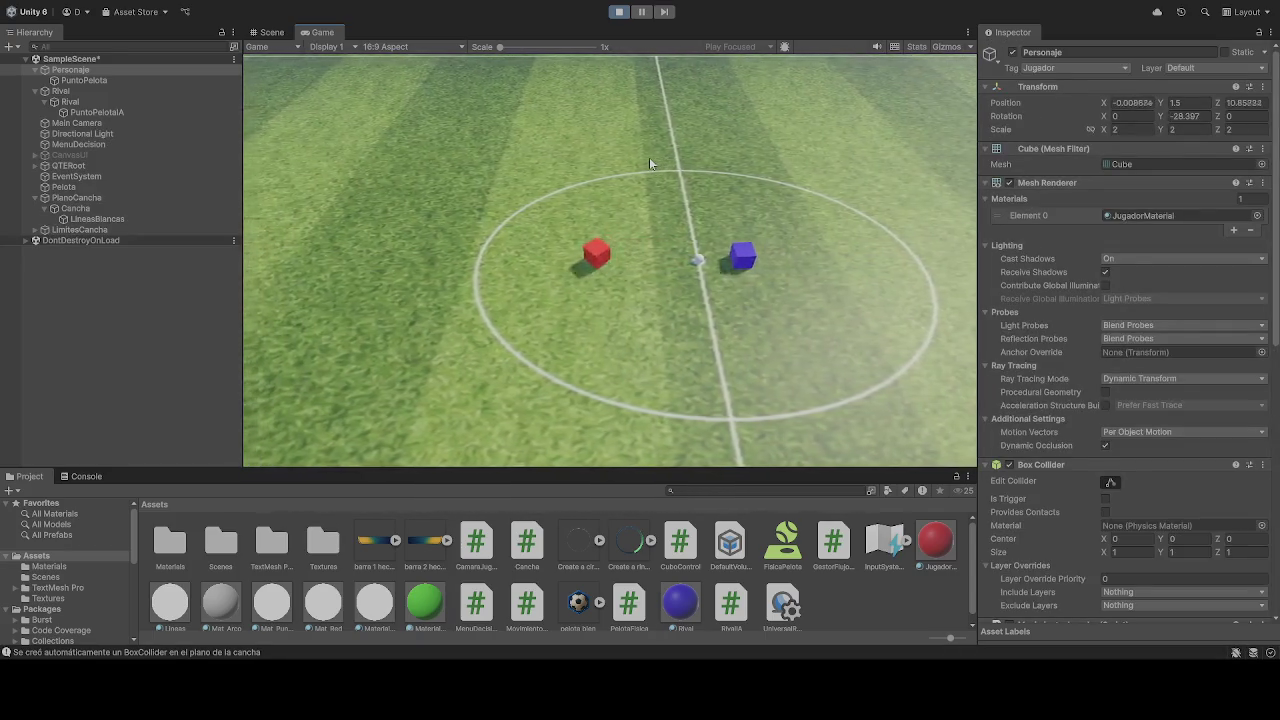
key(w)
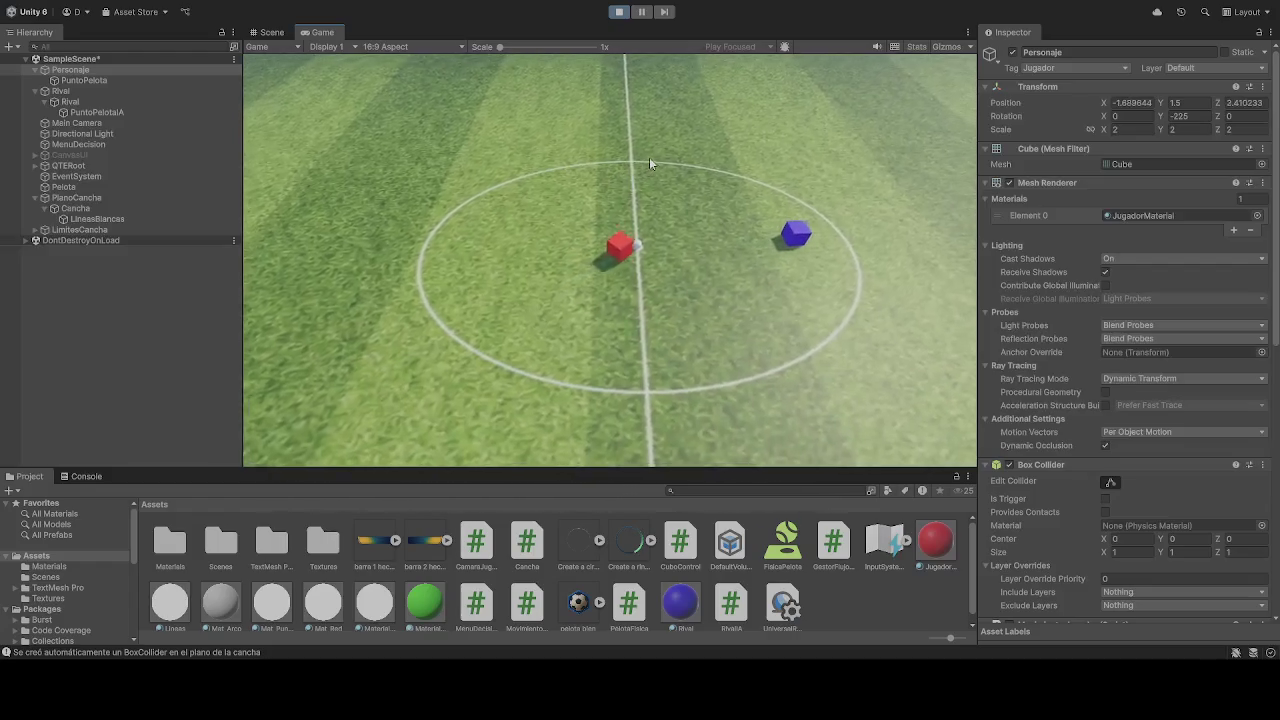
key(w)
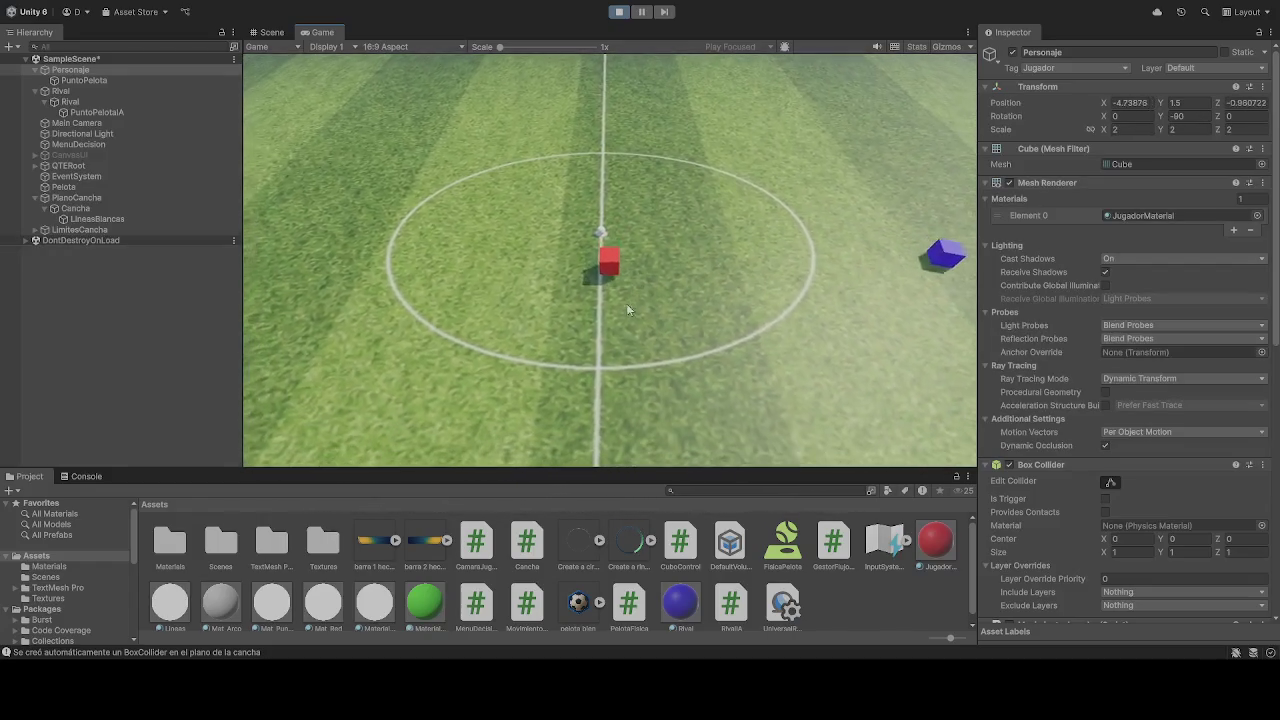
Inspect the player cube close up in the Scene view, deselect it, then stop and restart the game.
click(271, 32)
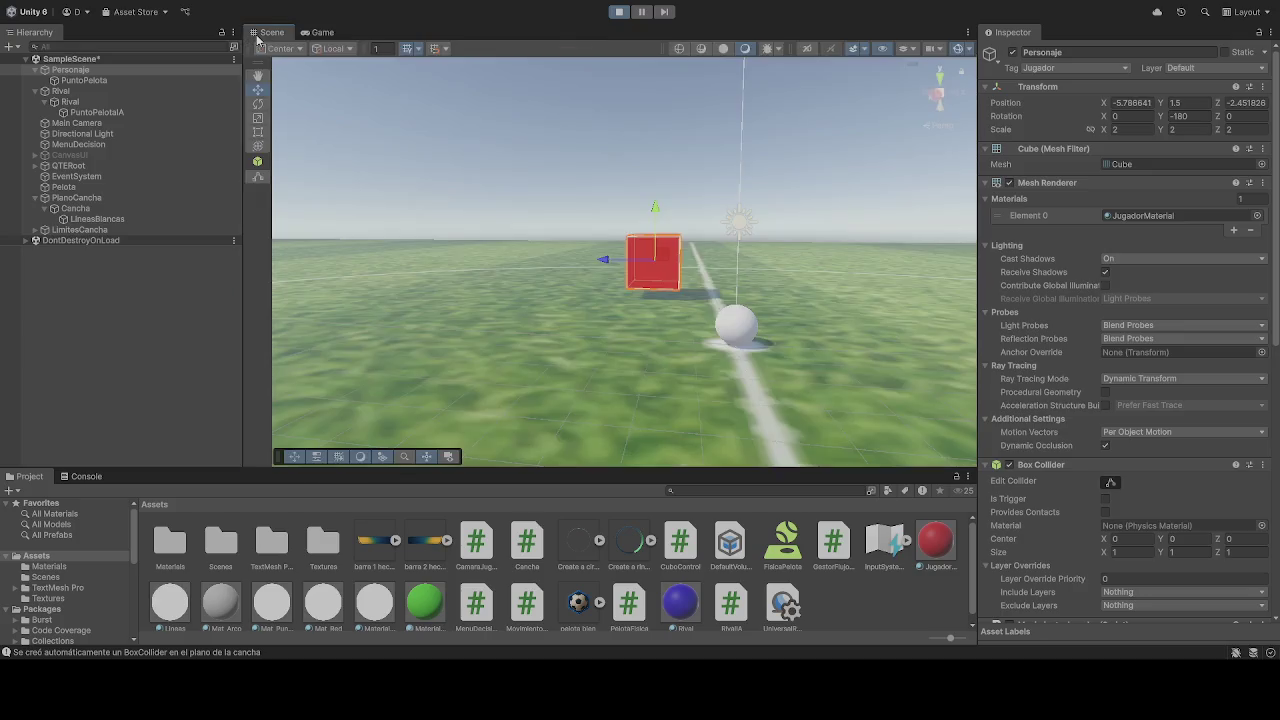
mouse_move(581, 233)
mouse_down()
mouse_move(816, 206)
mouse_move(681, 230)
mouse_move(806, 218)
mouse_move(790, 190)
mouse_move(718, 178)
mouse_up()
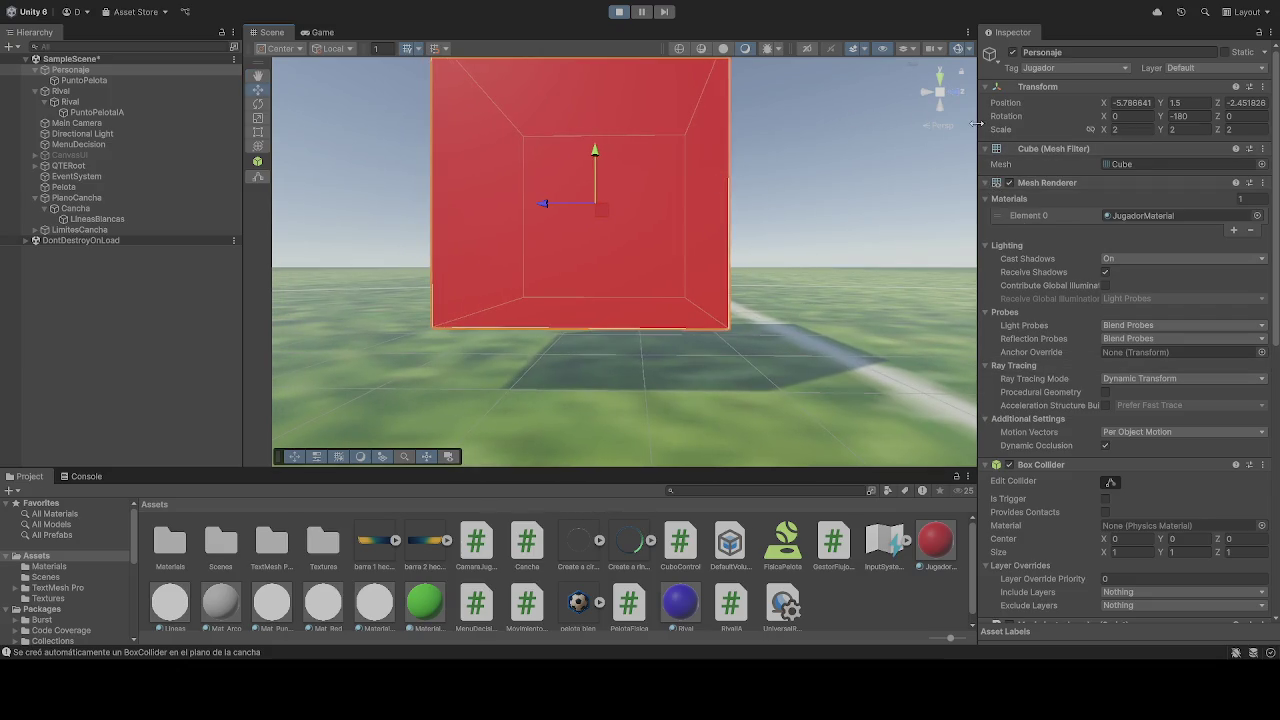
click(1186, 103)
click(812, 240)
click(619, 12)
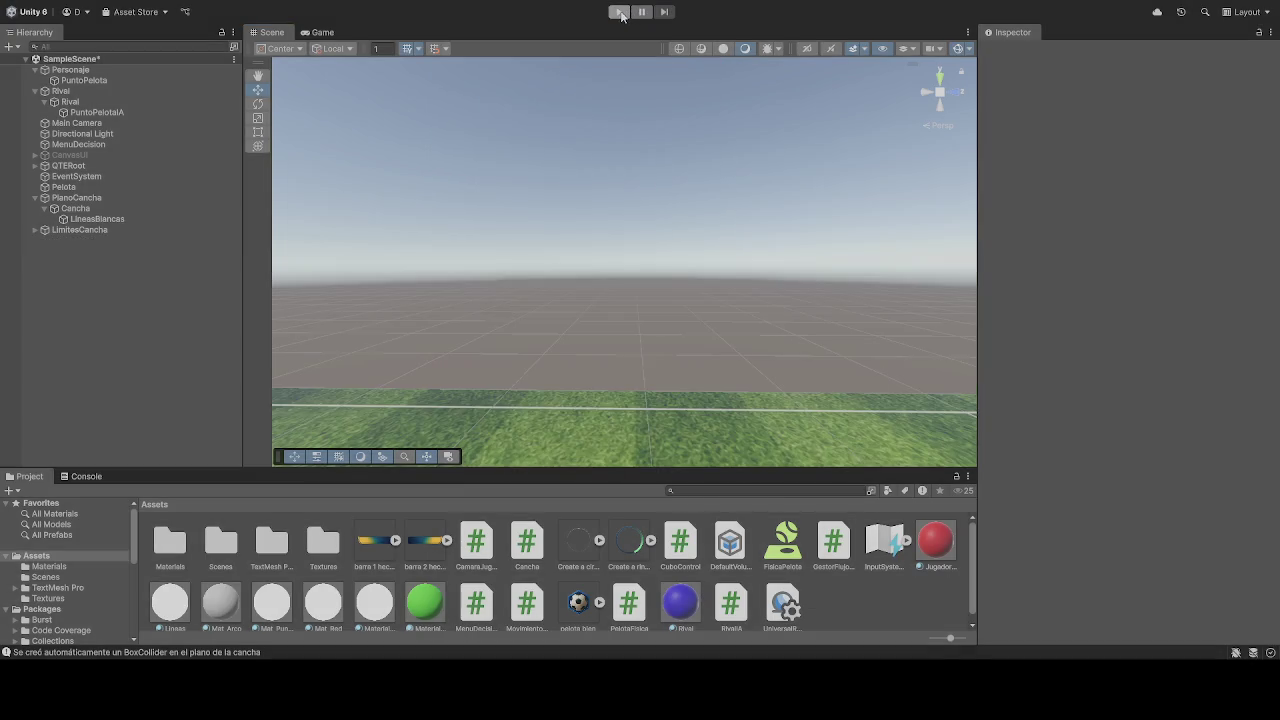
click(619, 12)
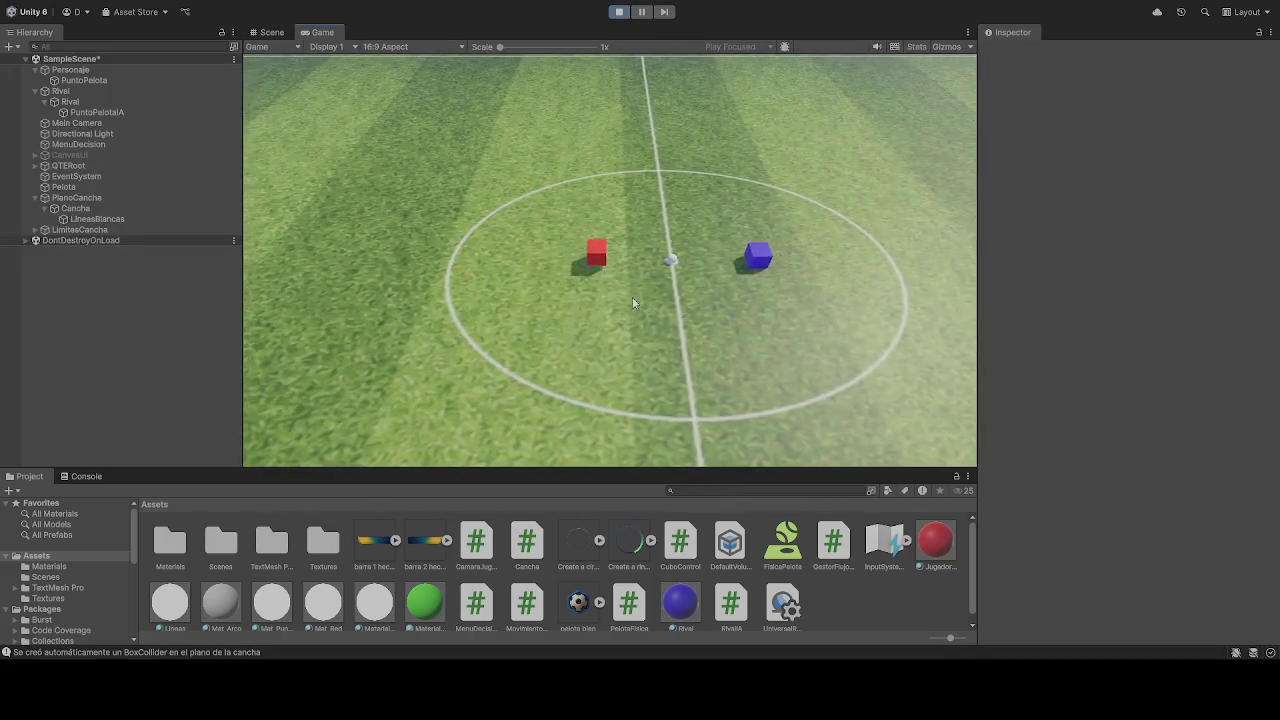
Select Personaje, set its Position Y to 10.5 and edit its Box Collider Size Y.
click(80, 72)
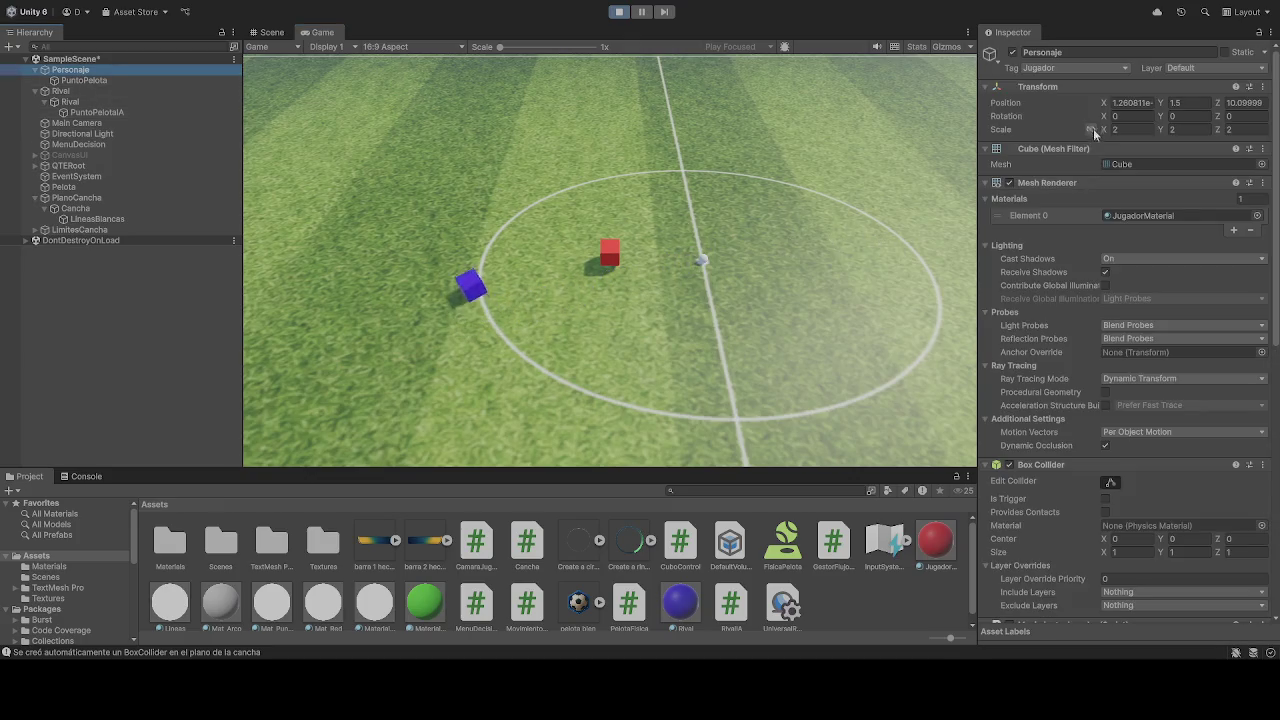
click(1196, 103)
text(1)
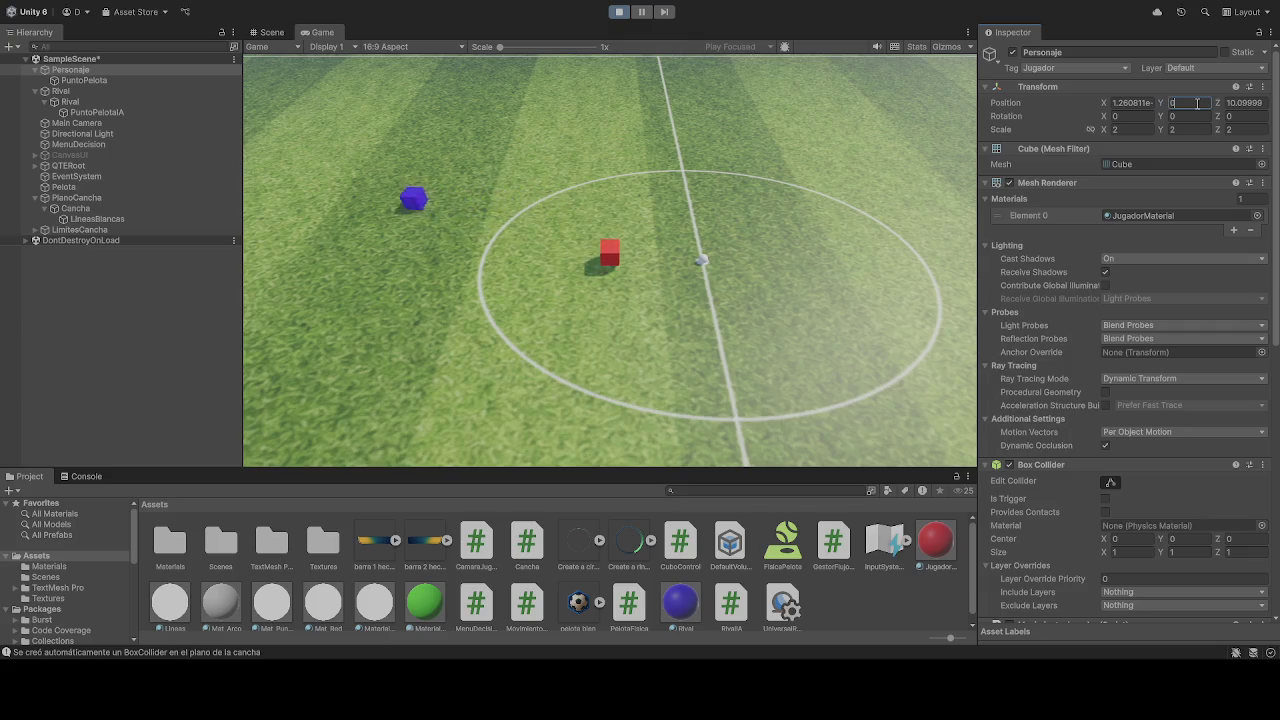
text(0)
text(.5)
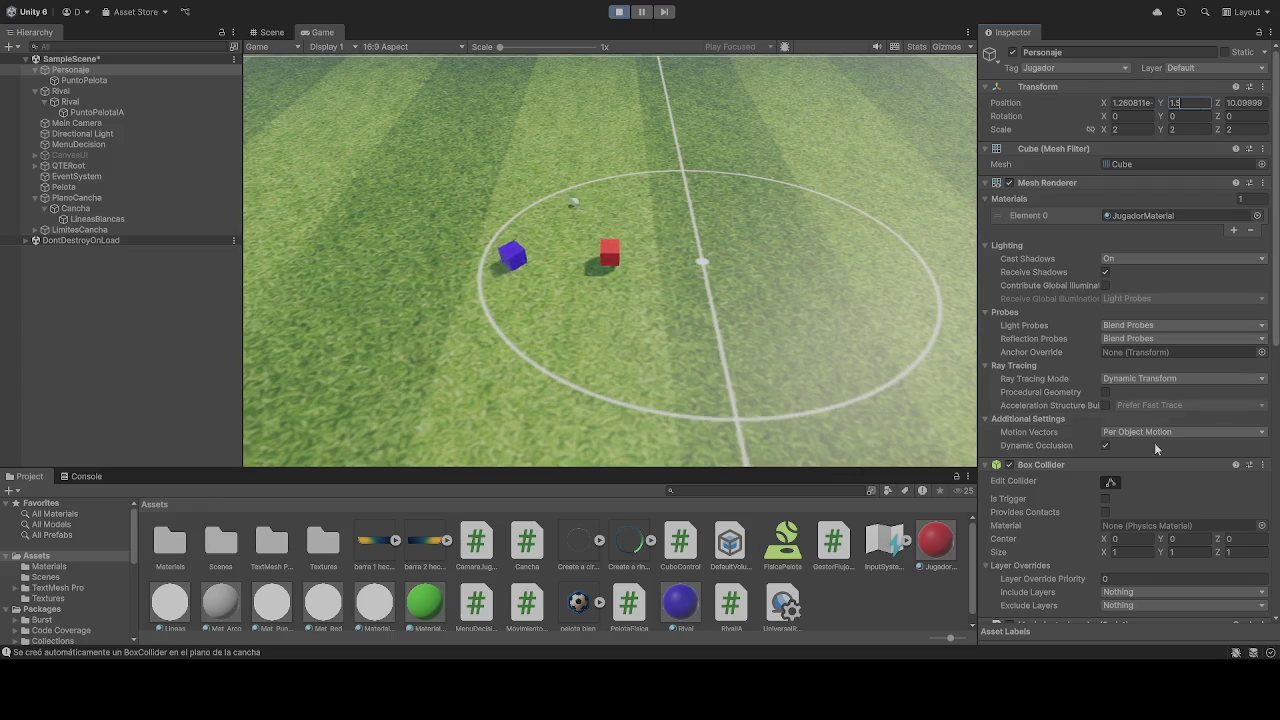
scroll(1194, 400, down, 3)
click(1194, 442)
text(0.5)
key(BackSpace)
key(BackSpace)
key(BackSpace)
text(1)
Tick Rigidbody Freeze Position Y on the player cube and stop the play test.
scroll(1185, 450, down, 4)
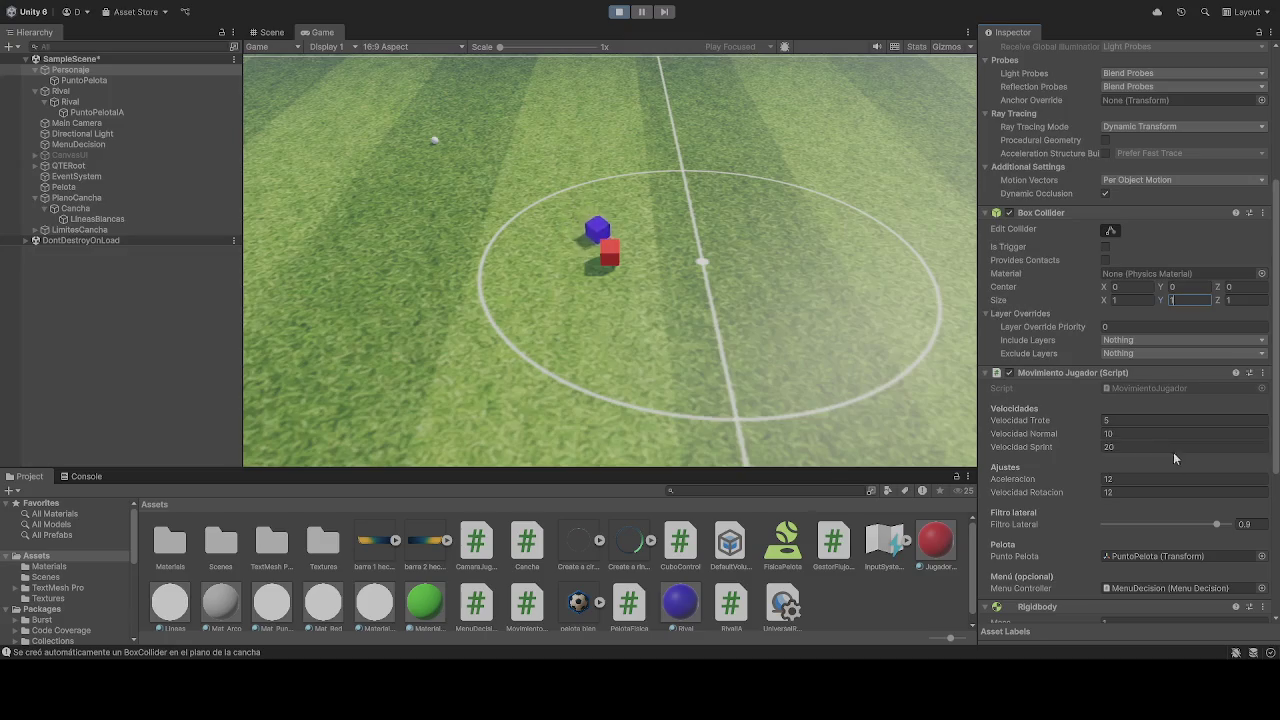
scroll(1170, 452, down, 7)
click(1125, 485)
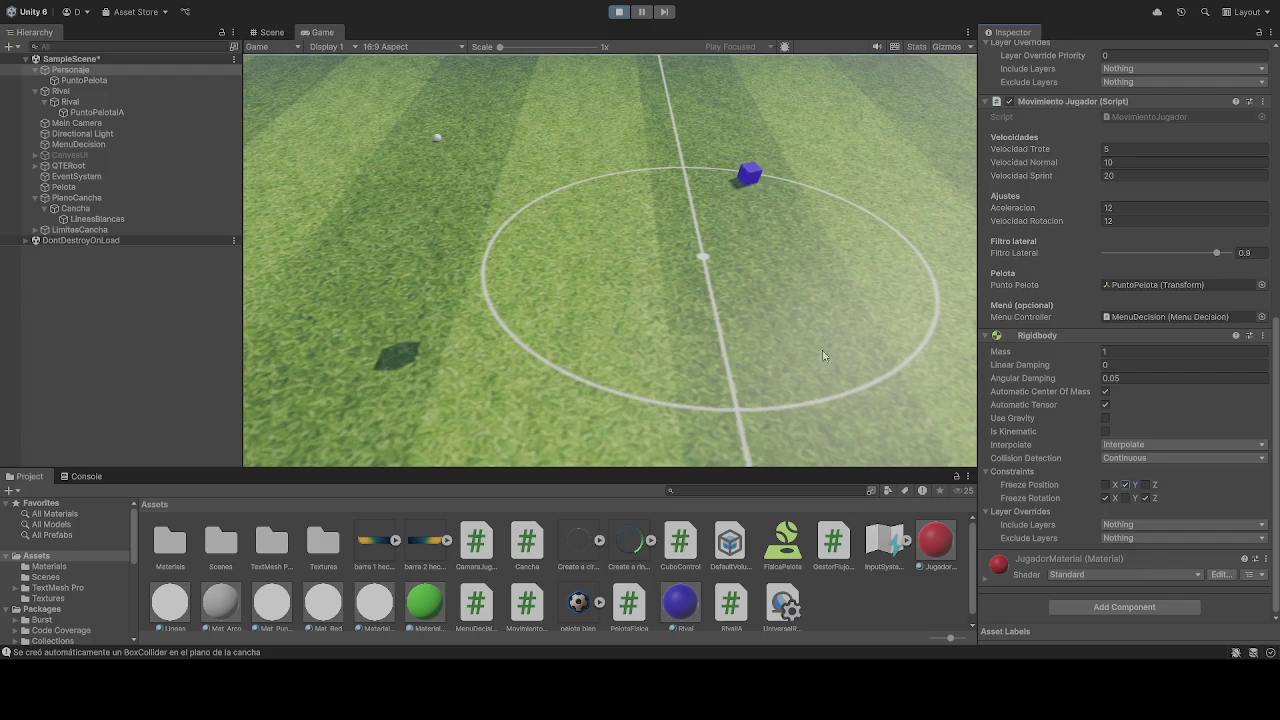
click(616, 13)
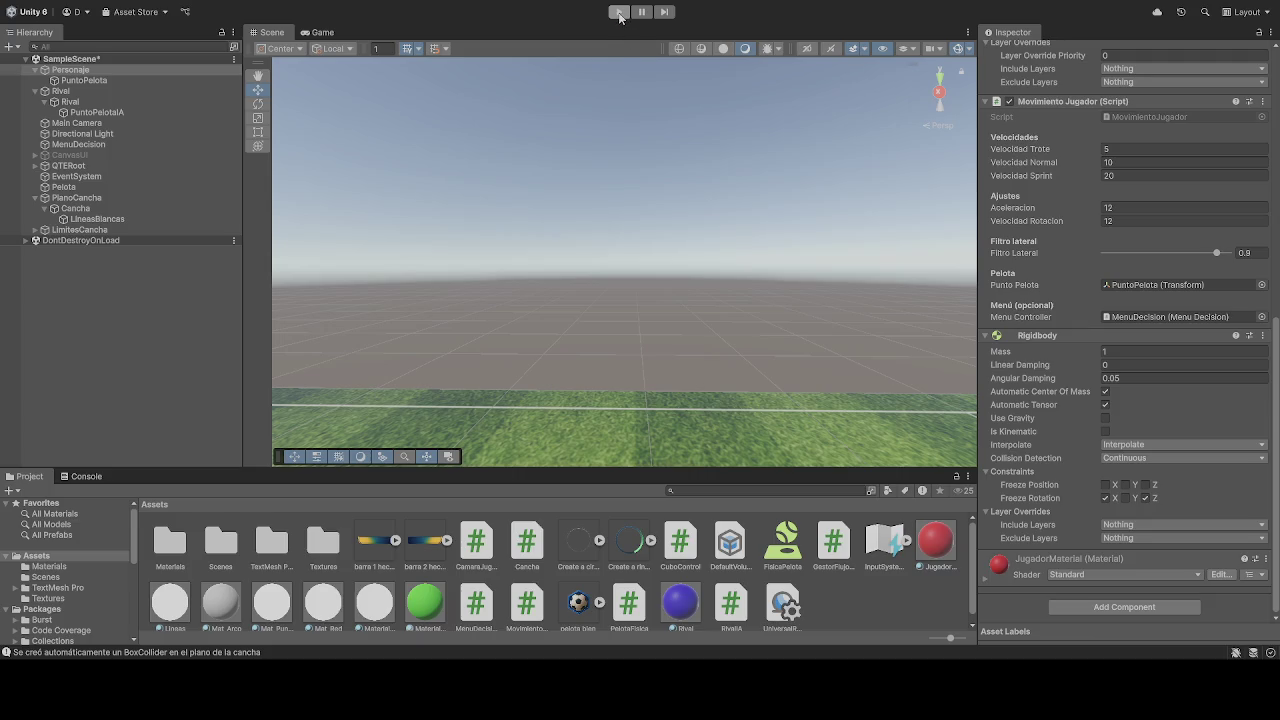
Restart the game, drive the player cube, and frame it with F in the Scene view.
click(619, 12)
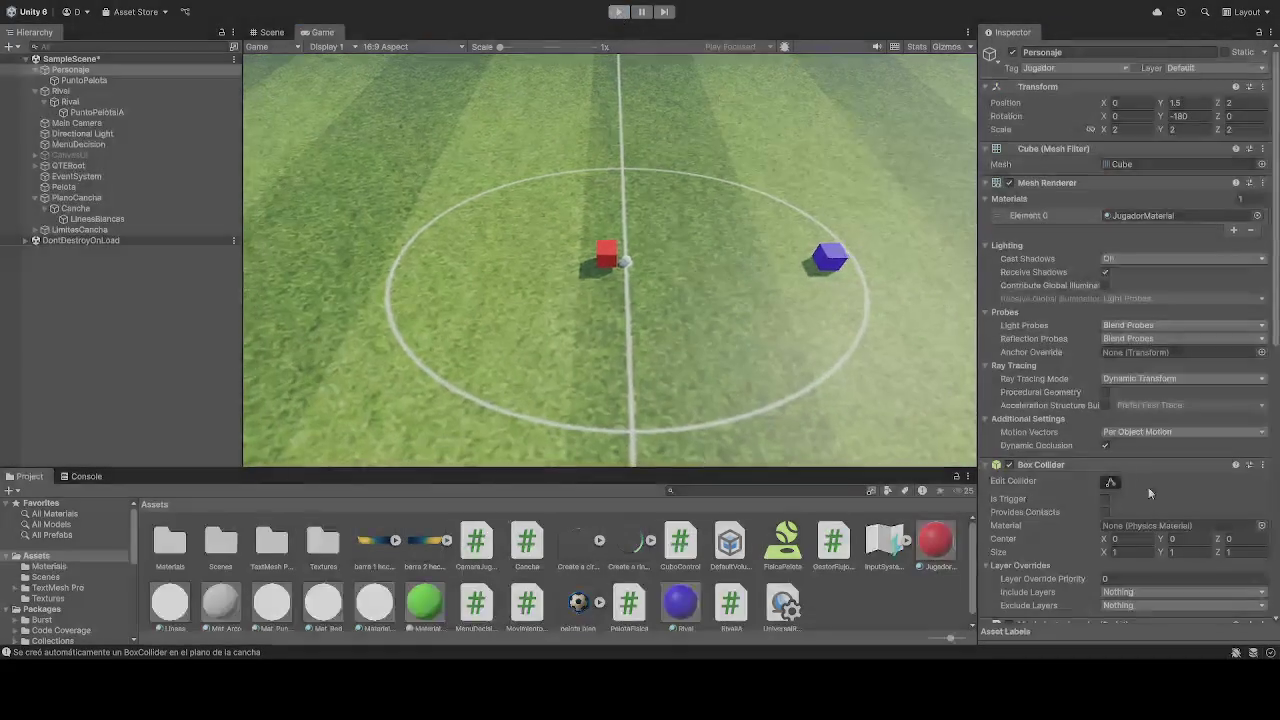
key(ctrl+p)
scroll(1124, 499, down, 10)
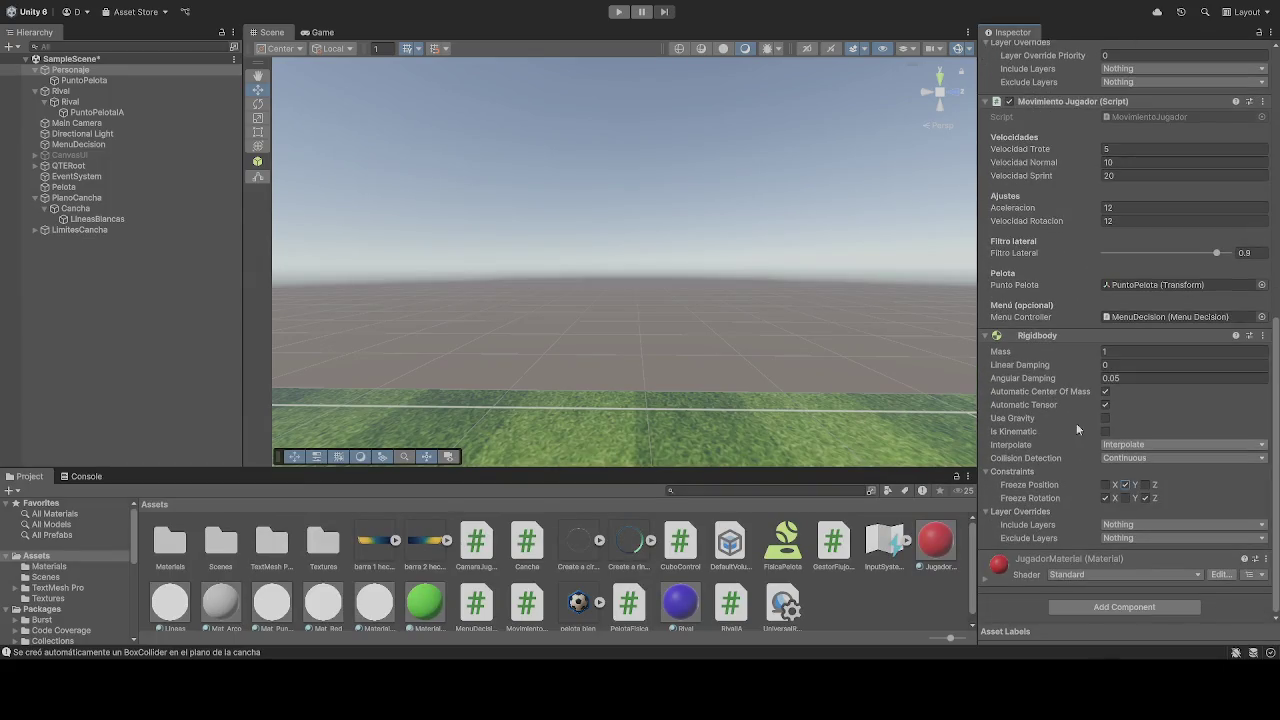
click(619, 12)
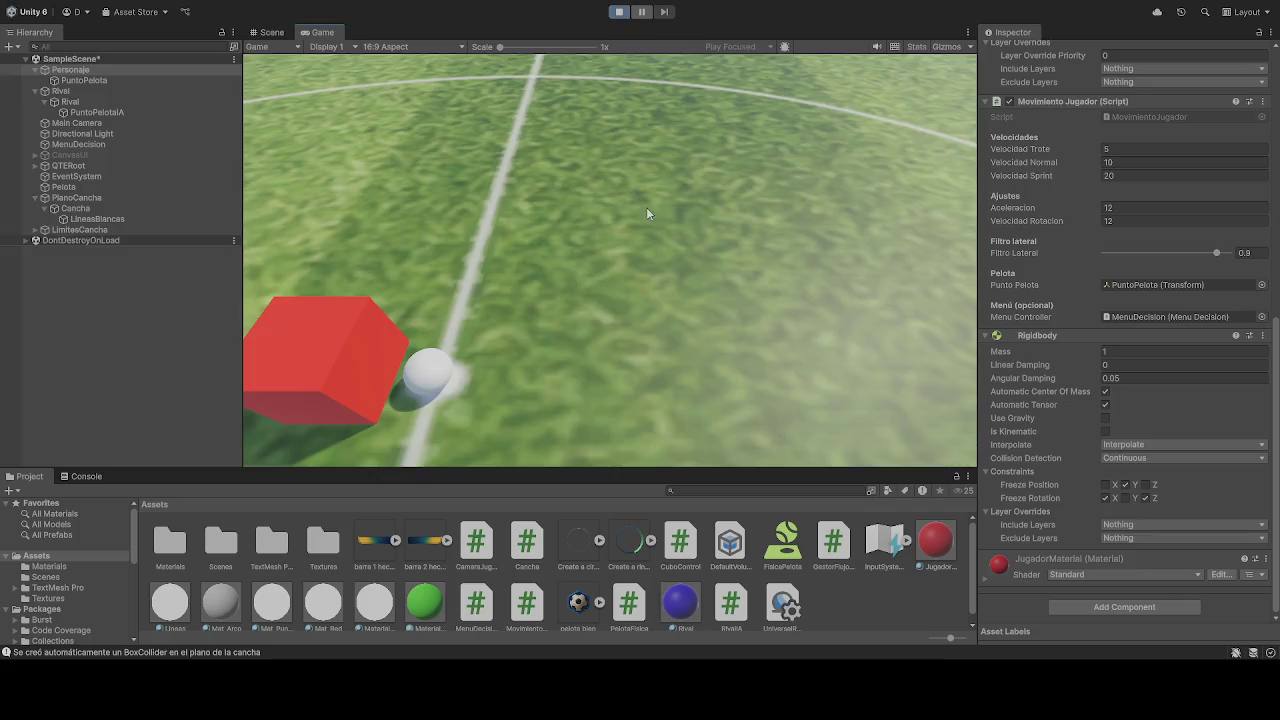
key(w)
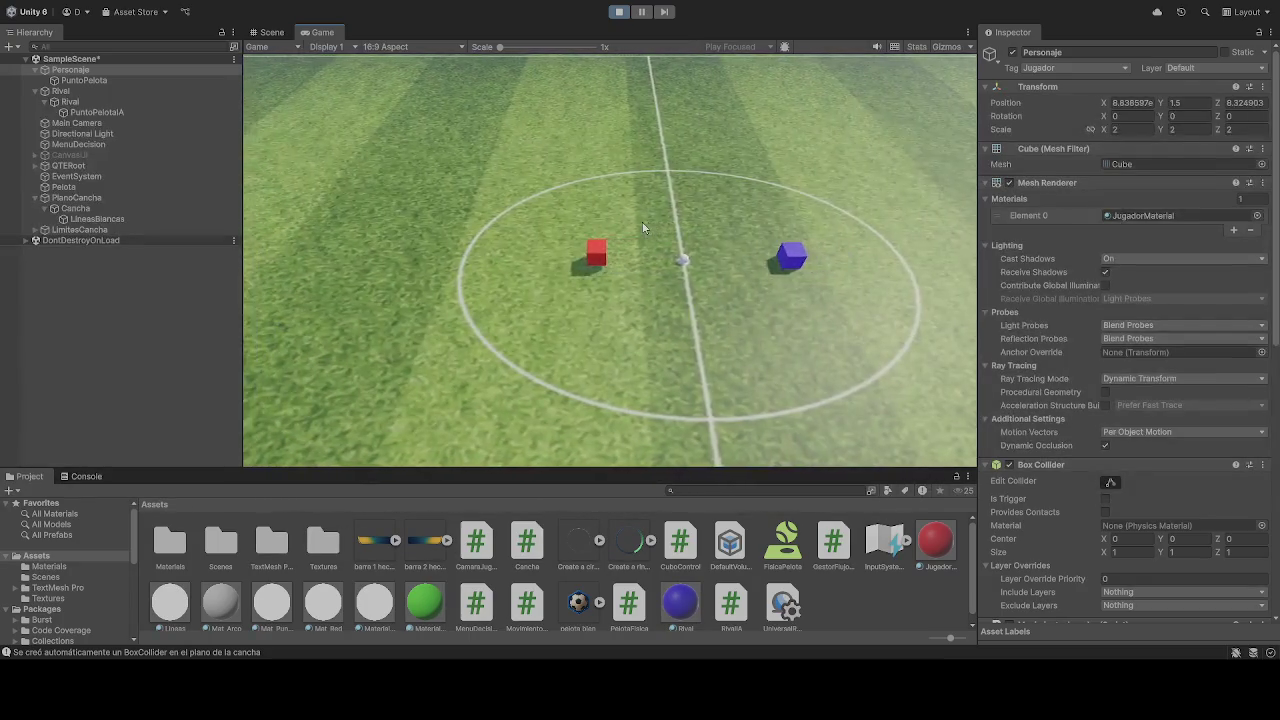
click(268, 32)
key(f)
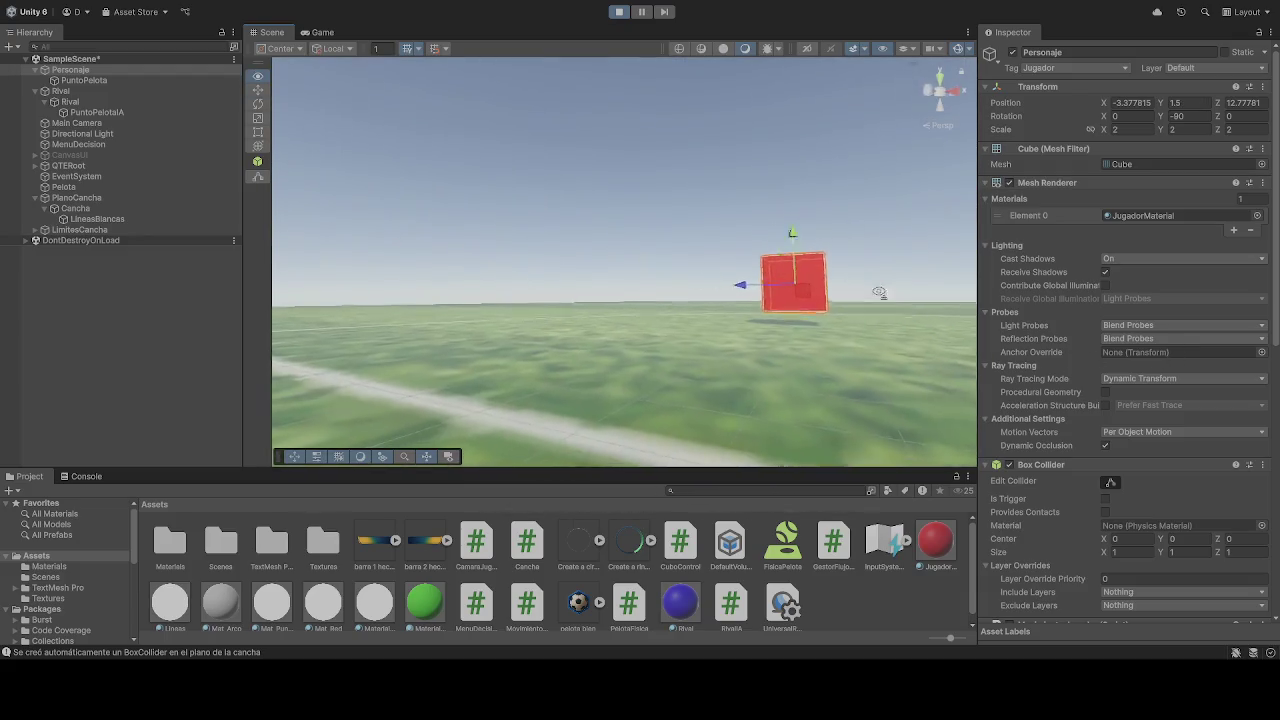
click(322, 32)
Tick Rigidbody Freeze Position Y for the player cube, then stop the play test.
scroll(1158, 504, down, 10)
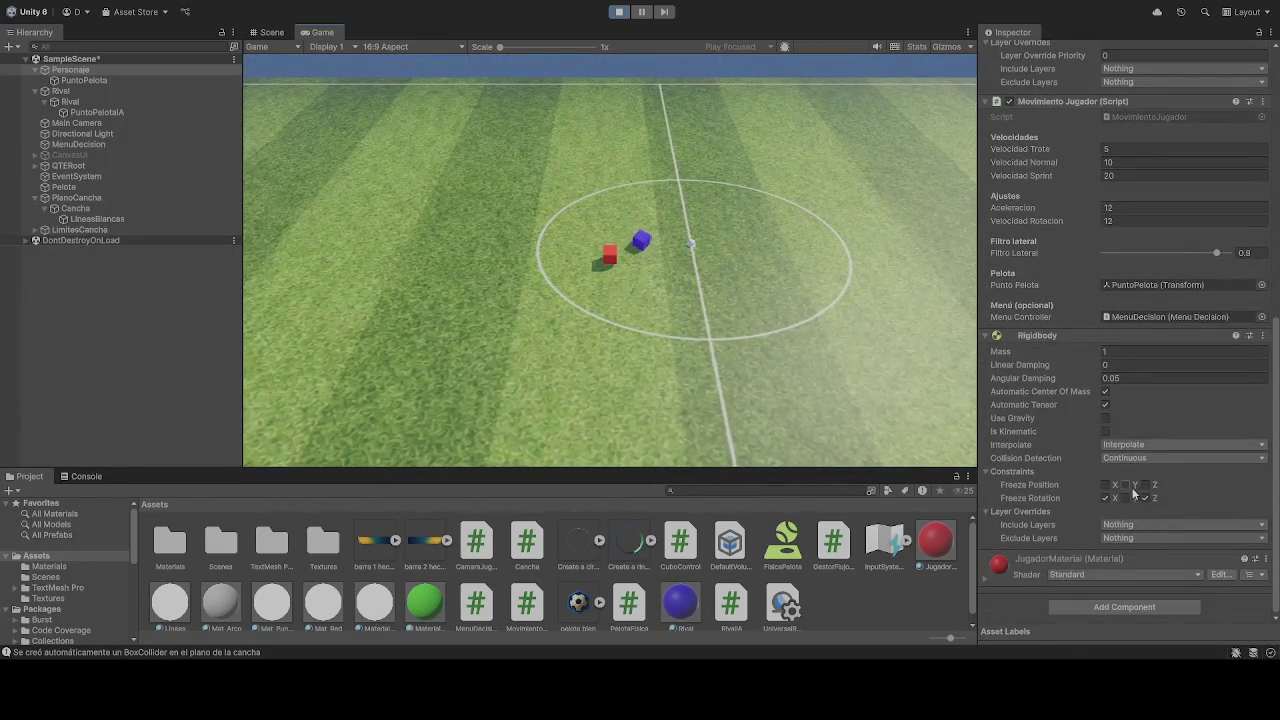
click(1126, 485)
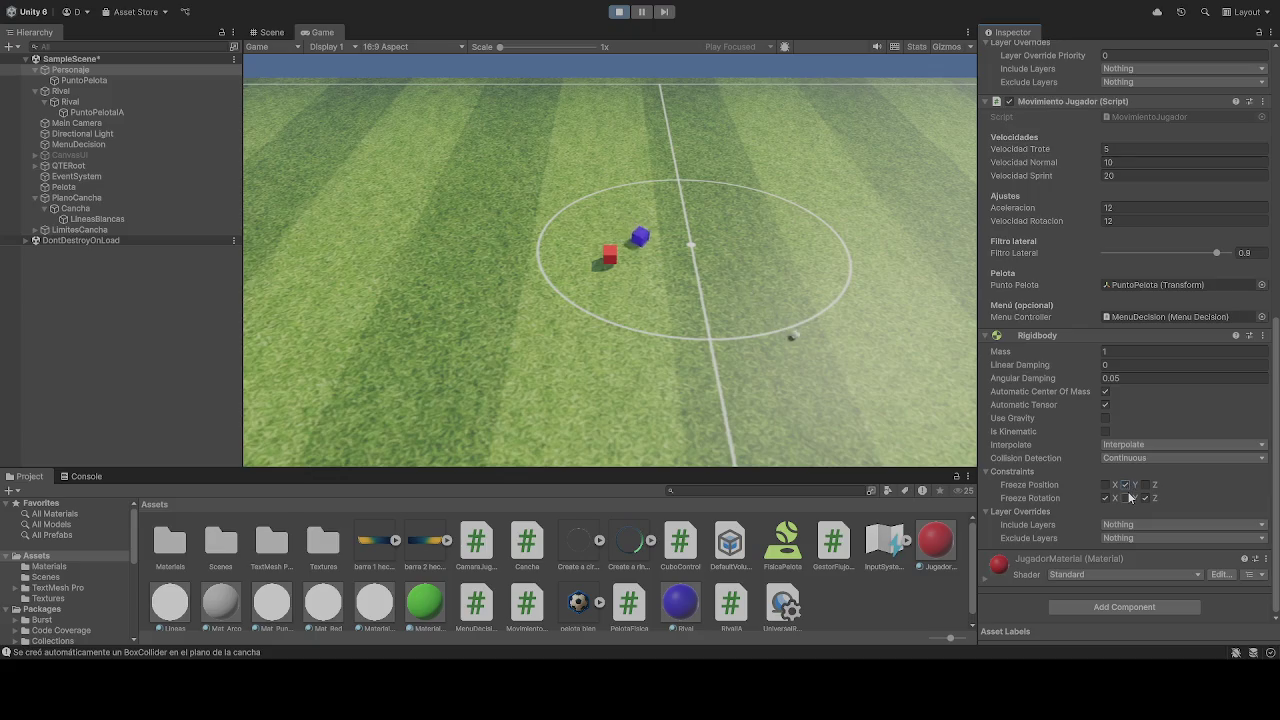
scroll(1129, 489, up, 3)
scroll(1129, 489, up, 6)
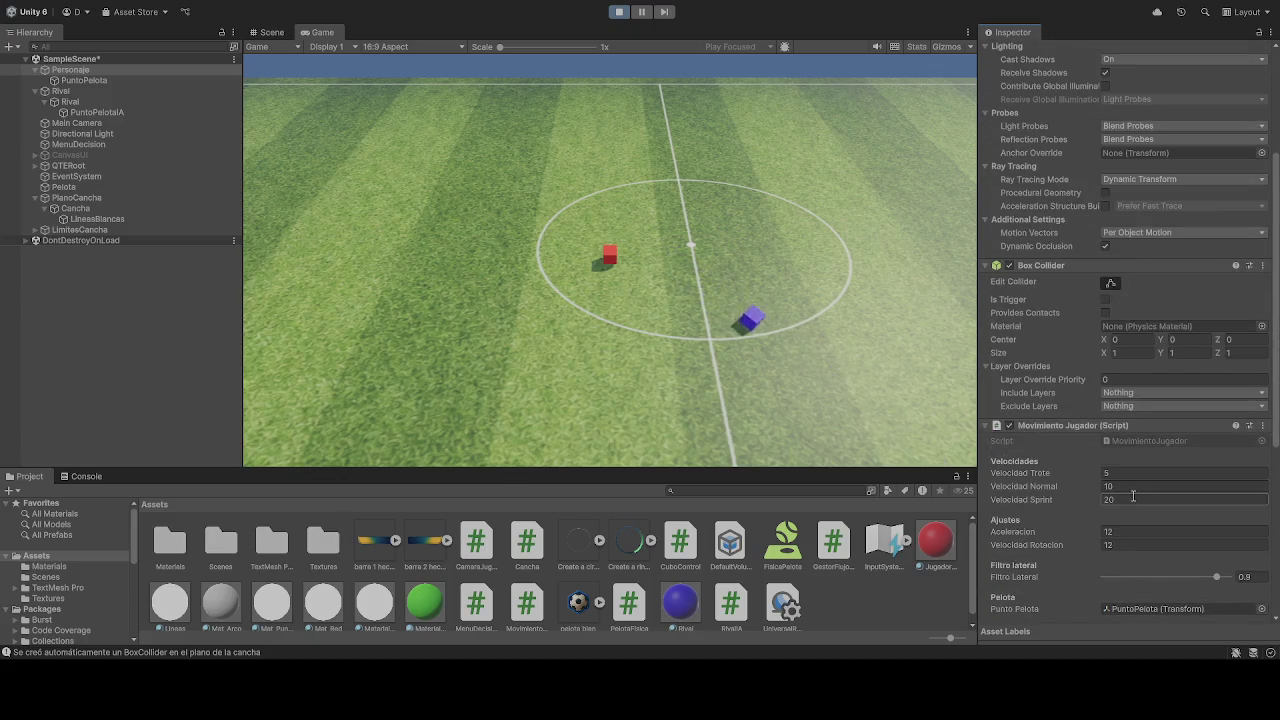
scroll(1132, 495, up, 6)
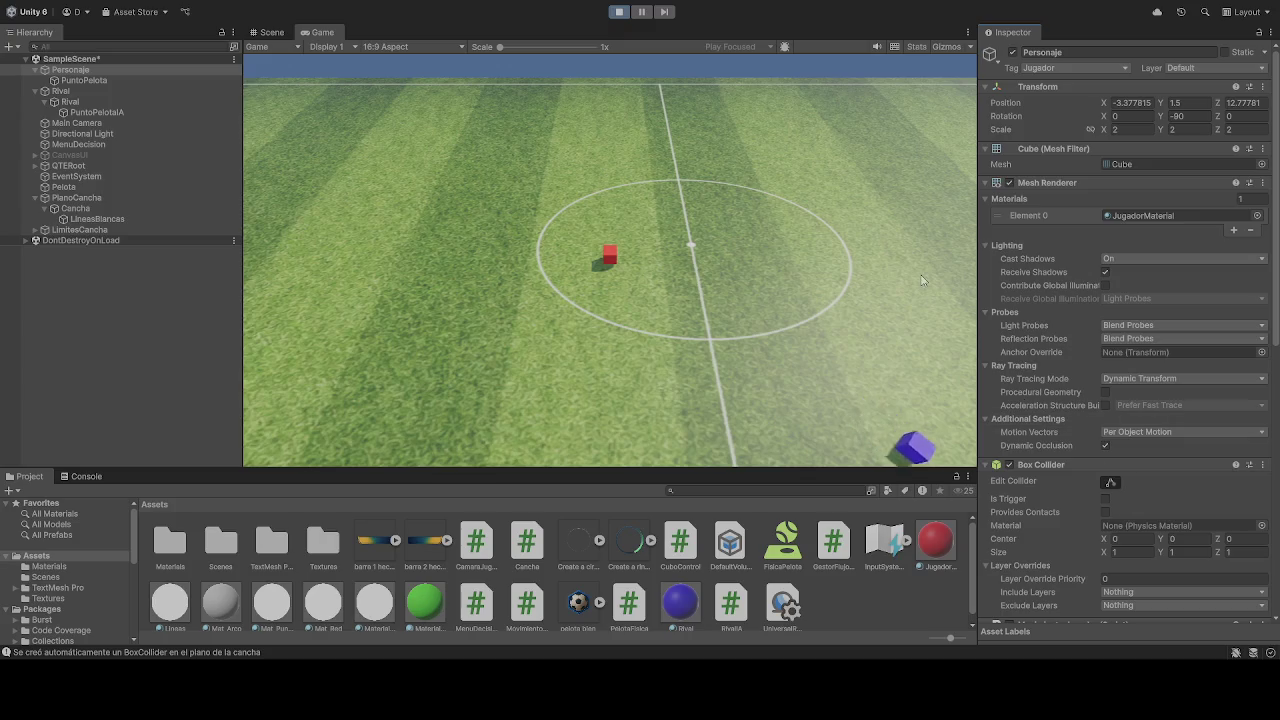
scroll(1068, 452, down, 12)
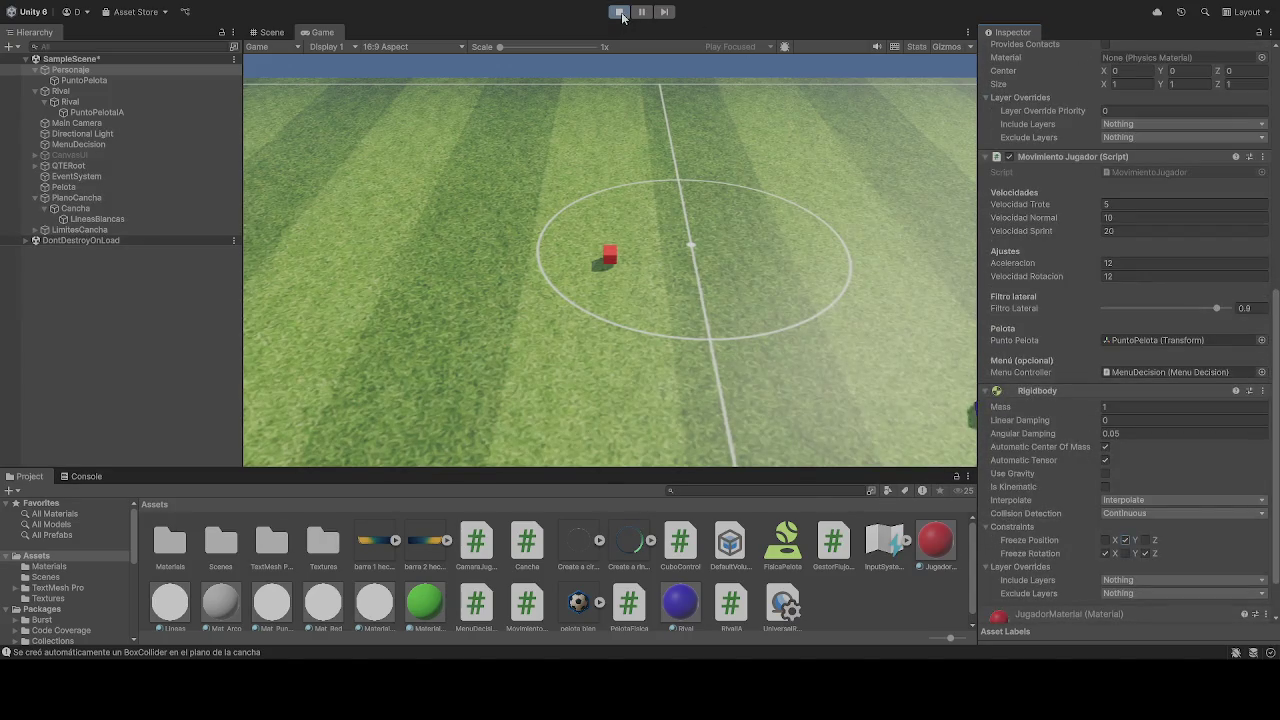
click(619, 11)
scroll(1164, 435, down, 2)
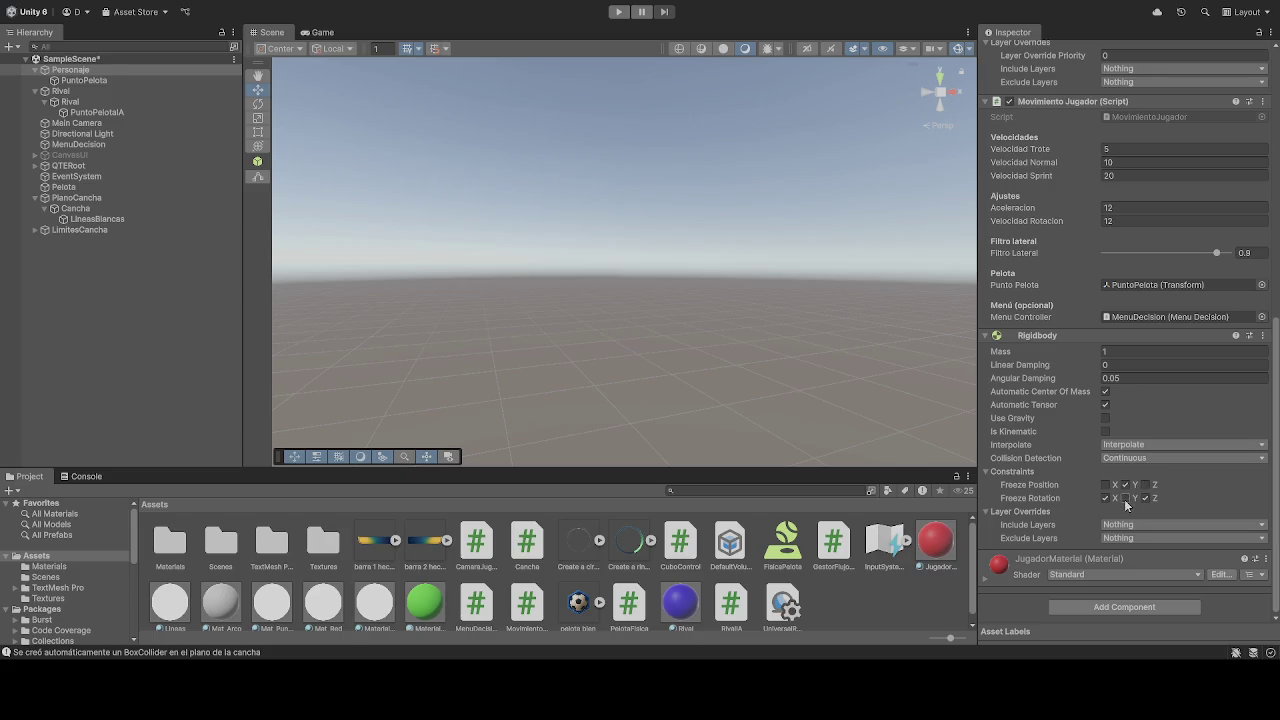
Change the player cube's Transform Position Y to 0.5 and start the game.
scroll(1136, 485, up, 5)
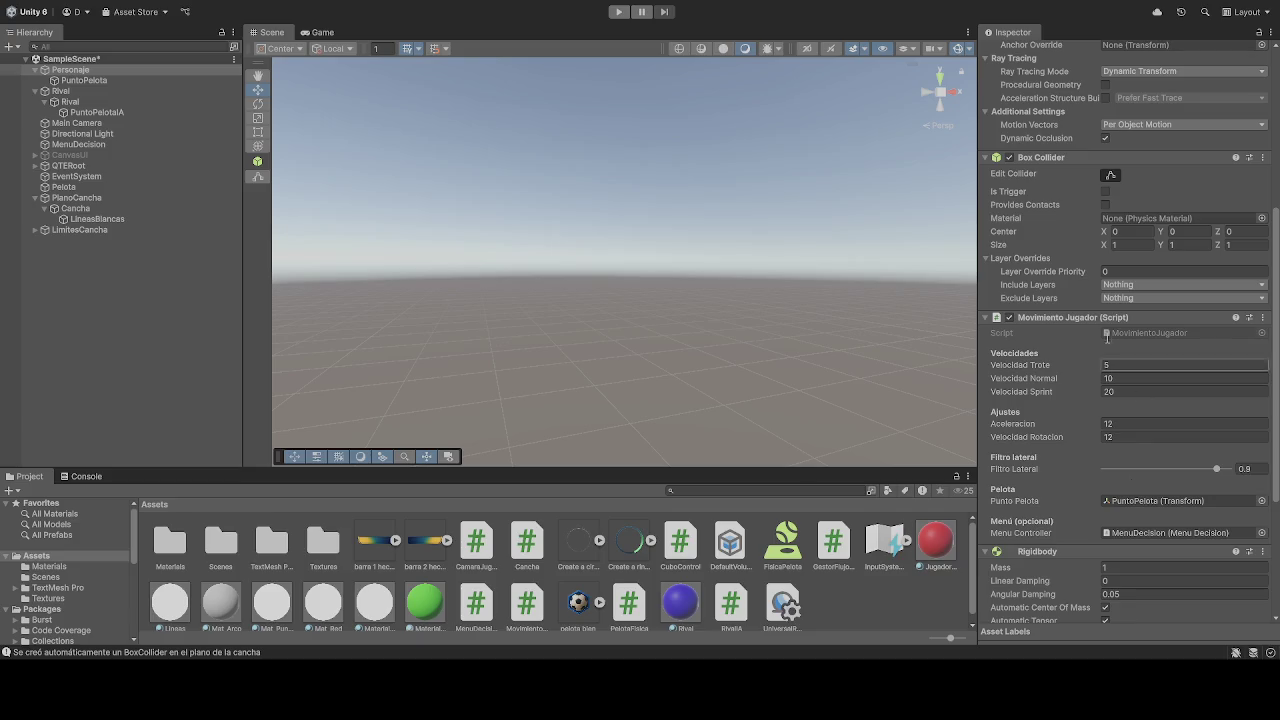
scroll(1100, 265, up, 7)
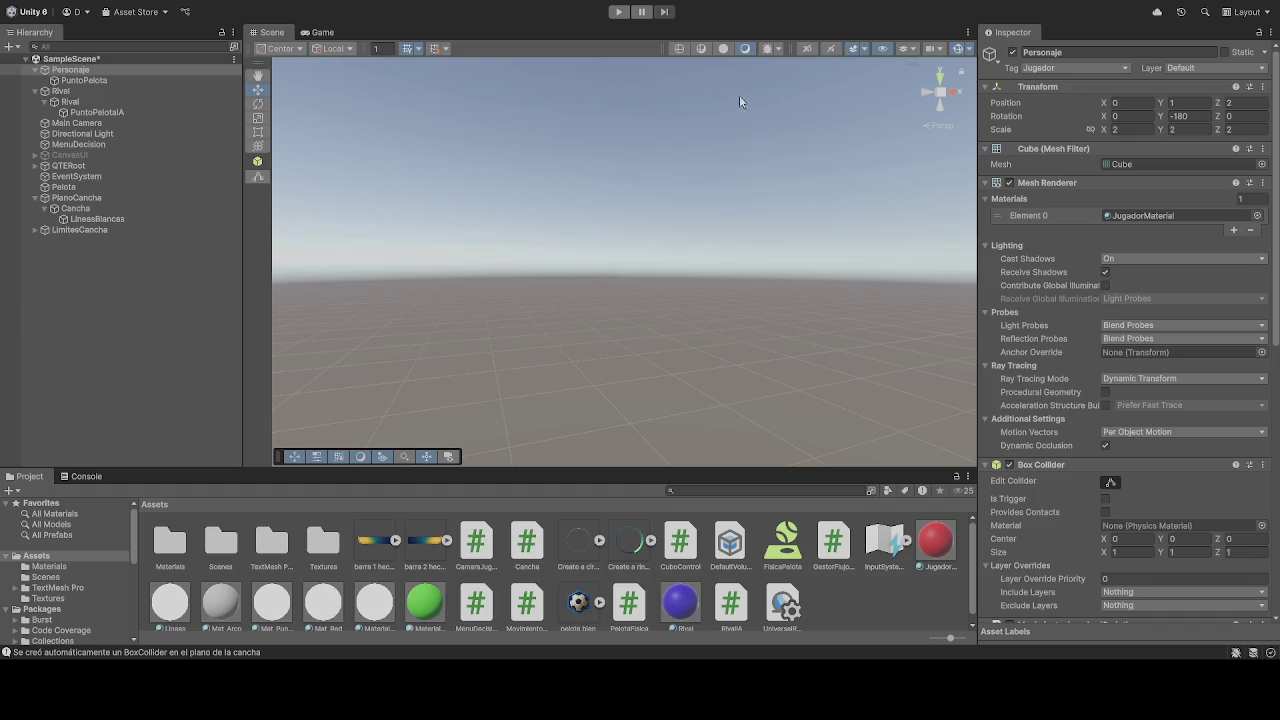
click(1197, 105)
click(619, 12)
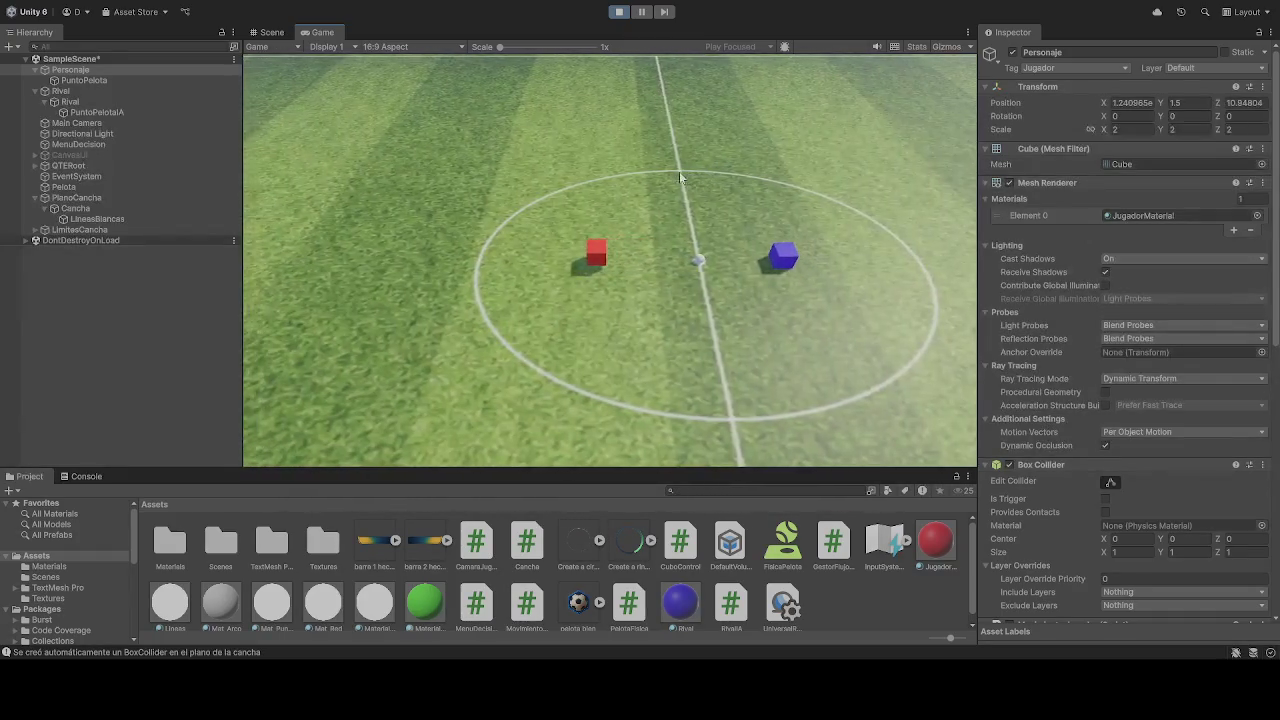
Toggle the player Rigidbody's Freeze Position Y and freeze its rotation on Z.
scroll(1090, 374, down, 10)
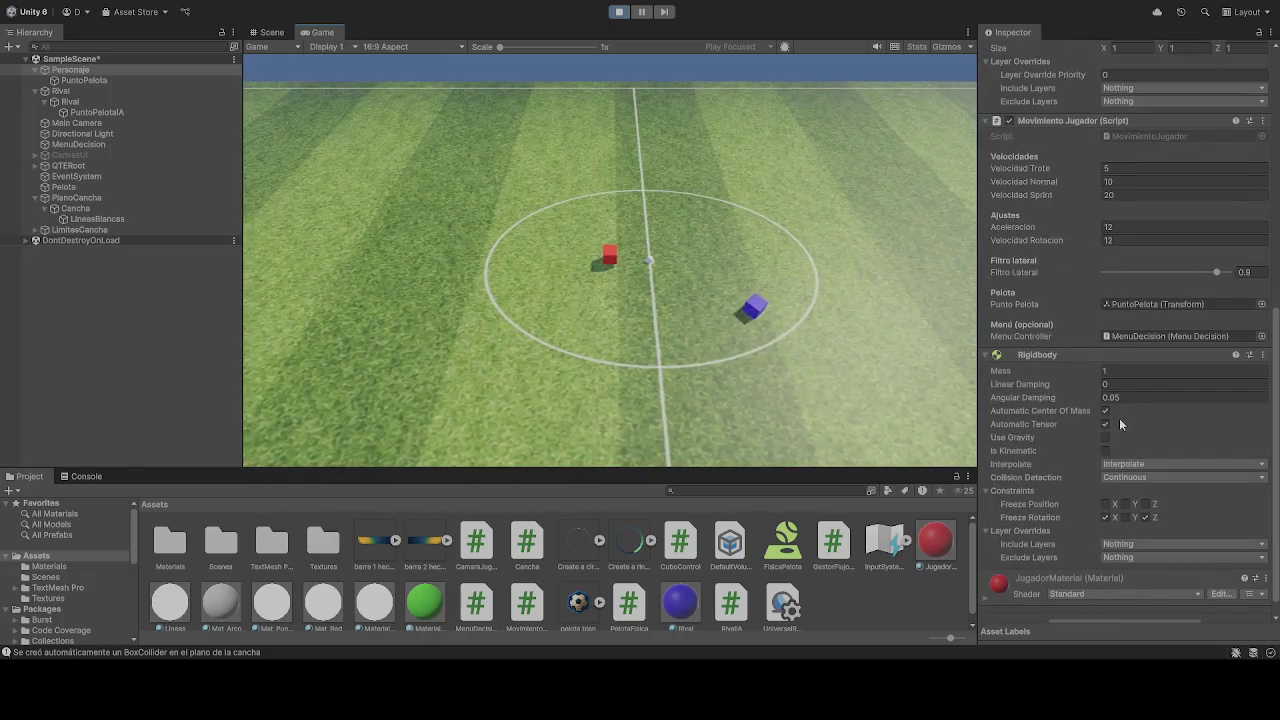
scroll(1119, 417, down, 5)
click(1126, 485)
click(1125, 485)
click(1146, 485)
click(1145, 498)
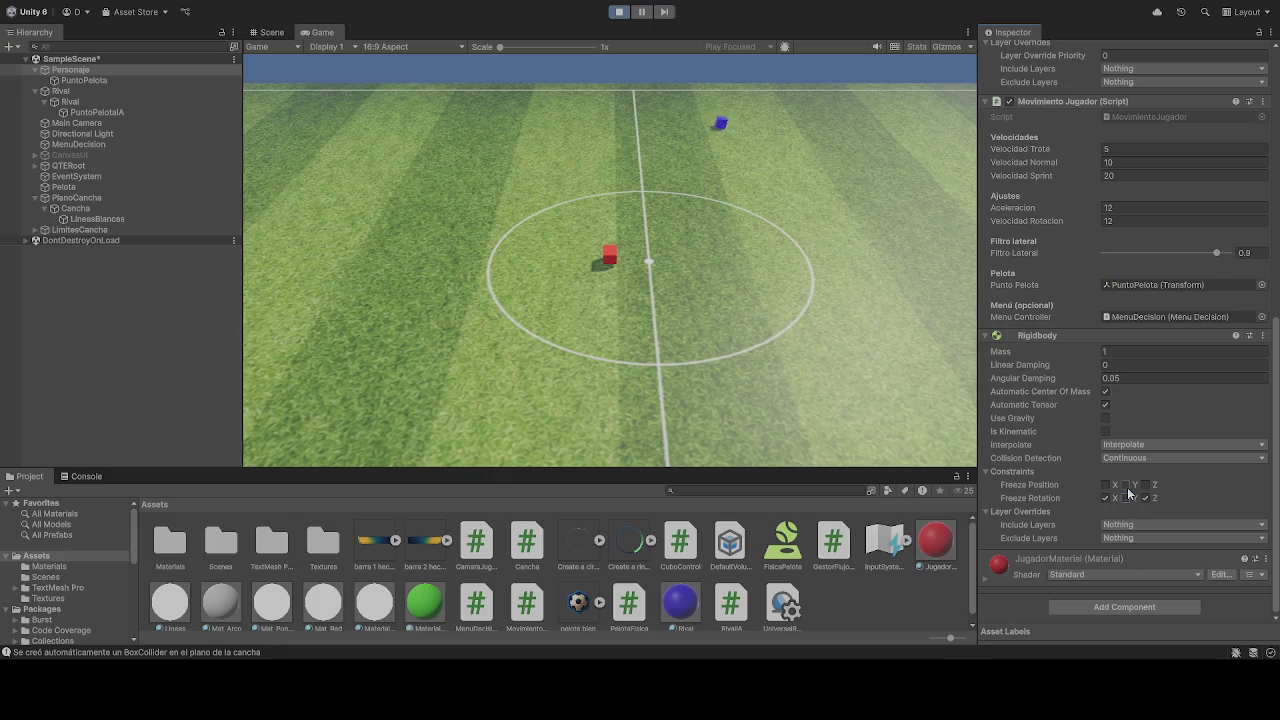
Enable Use Gravity on the player's Rigidbody and stop the game.
scroll(1177, 436, up, 10)
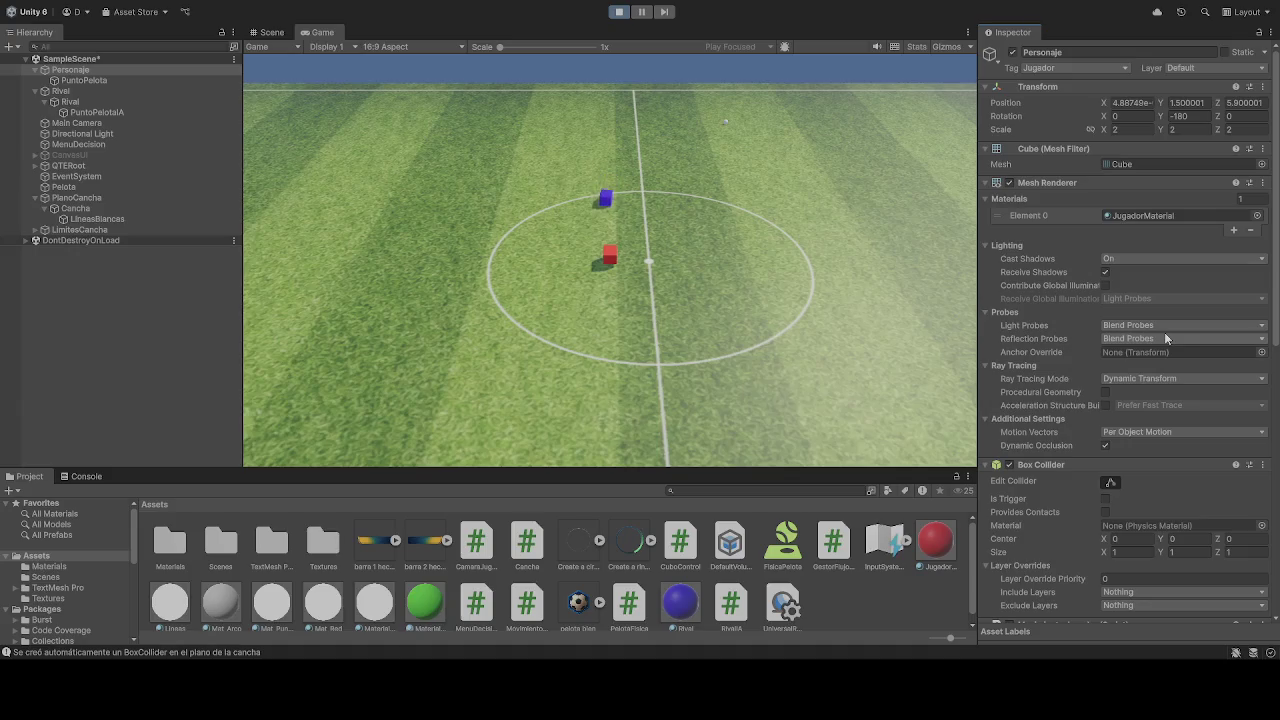
scroll(1130, 420, down, 7)
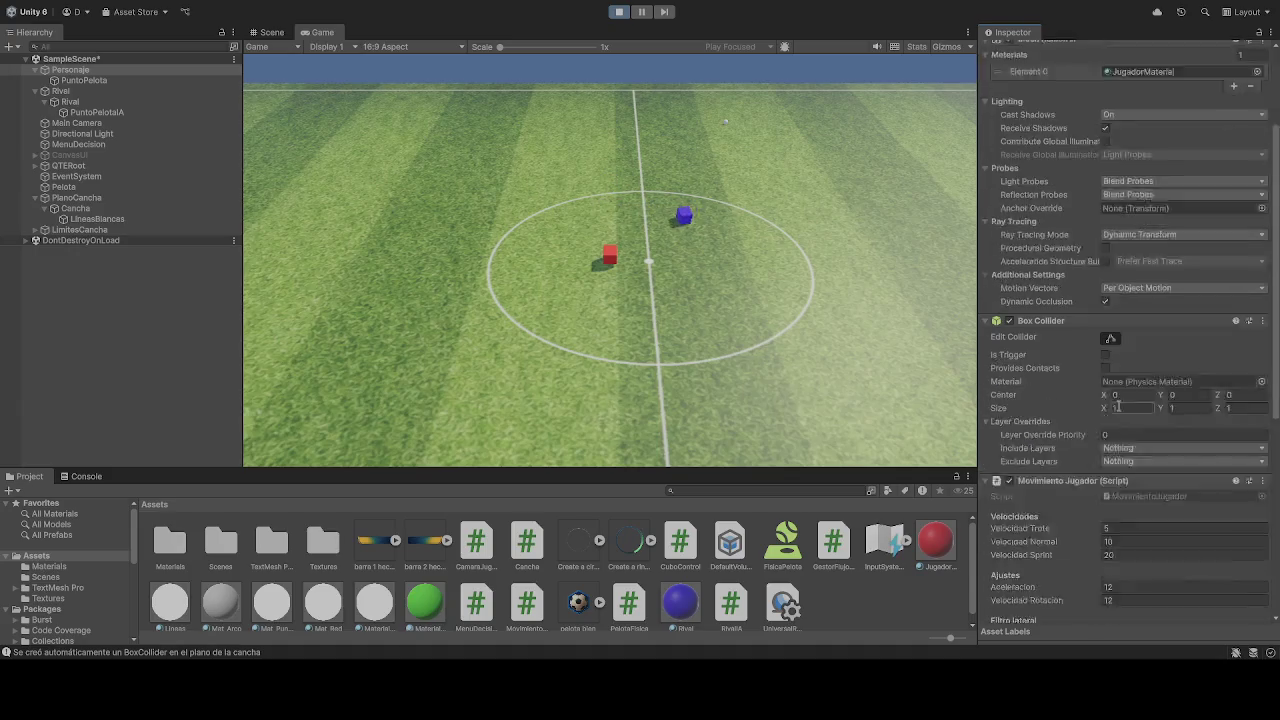
scroll(1137, 441, down, 3)
click(1105, 418)
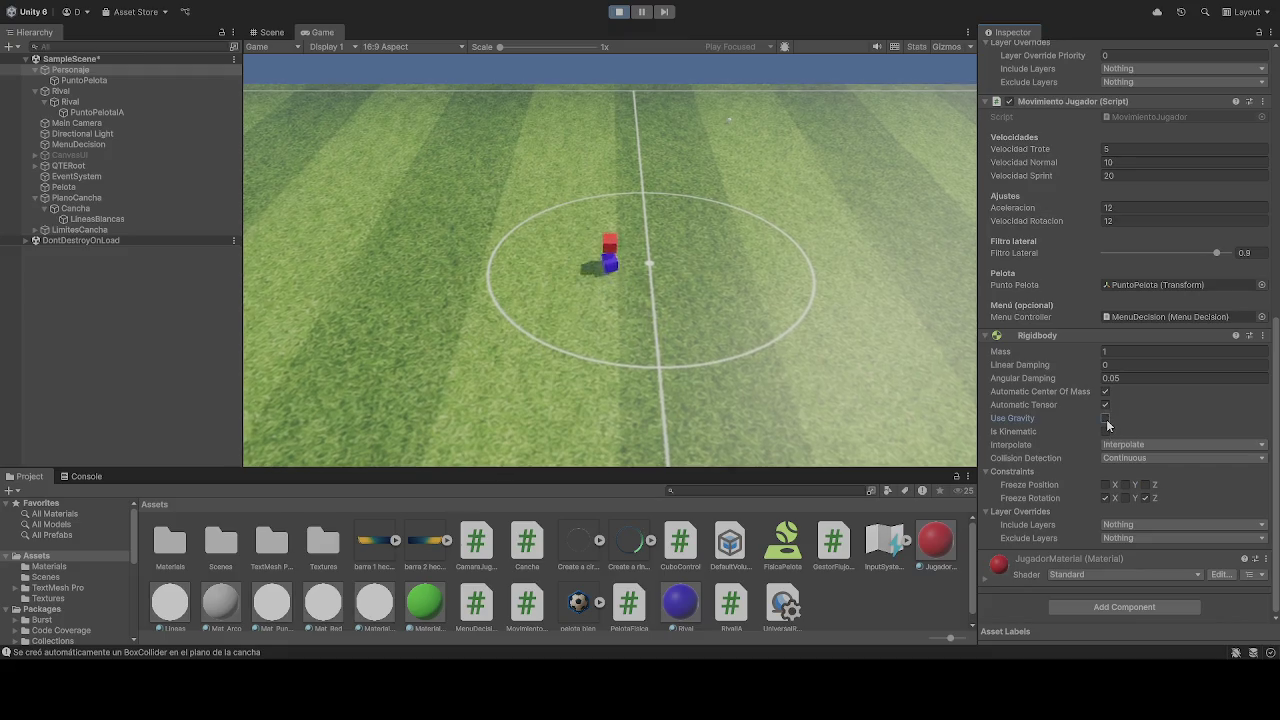
click(618, 12)
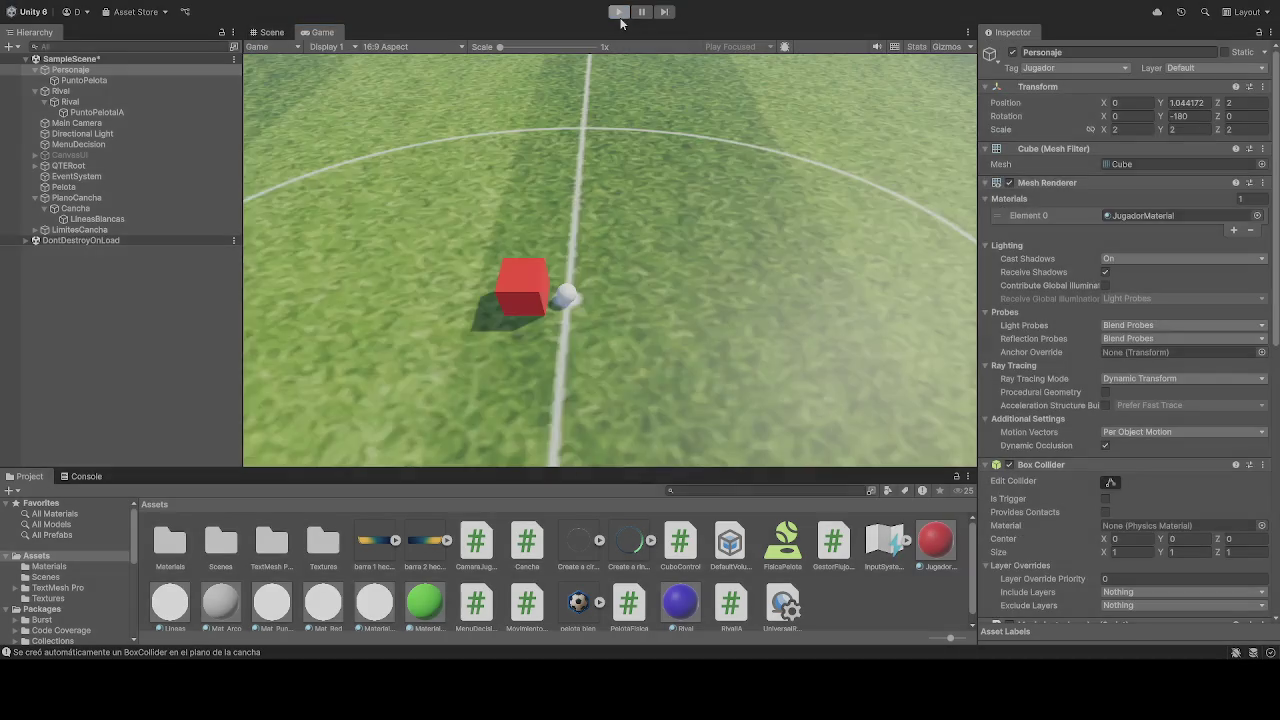
Run the game again with Use Gravity turned off on the player's Rigidbody.
click(619, 11)
scroll(1010, 325, down, 8)
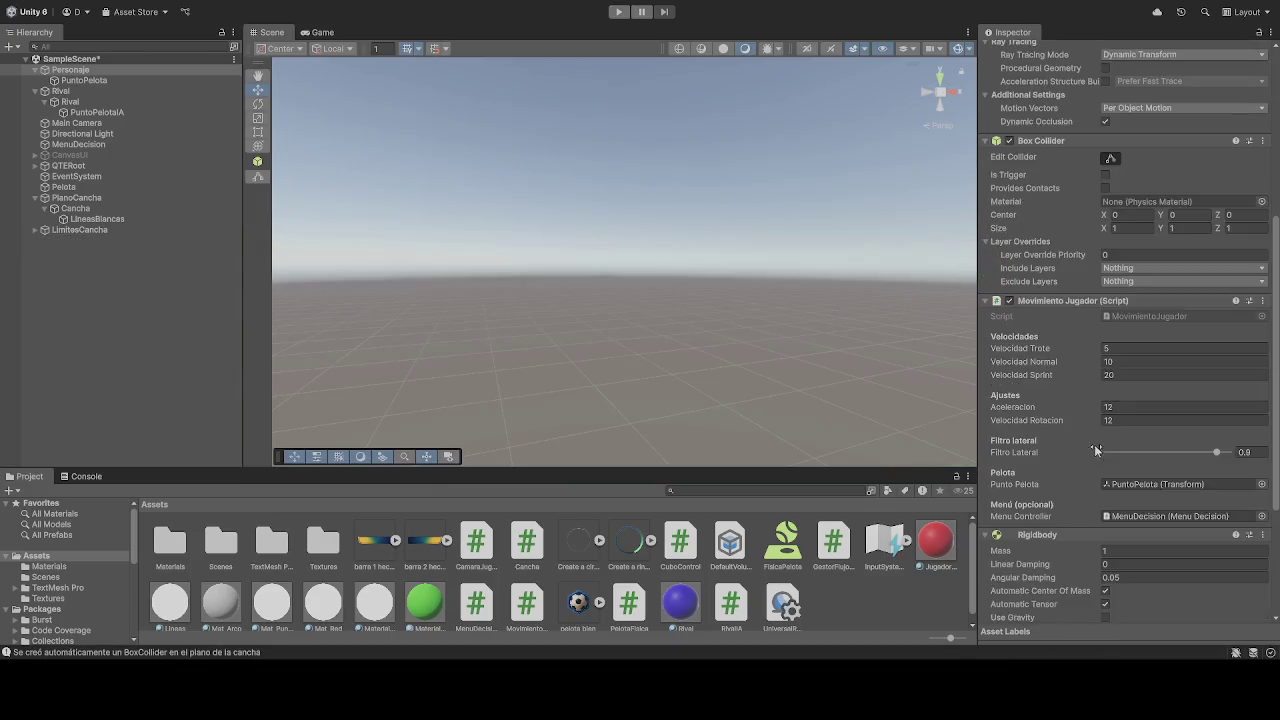
scroll(1103, 451, up, 5)
scroll(1103, 451, down, 8)
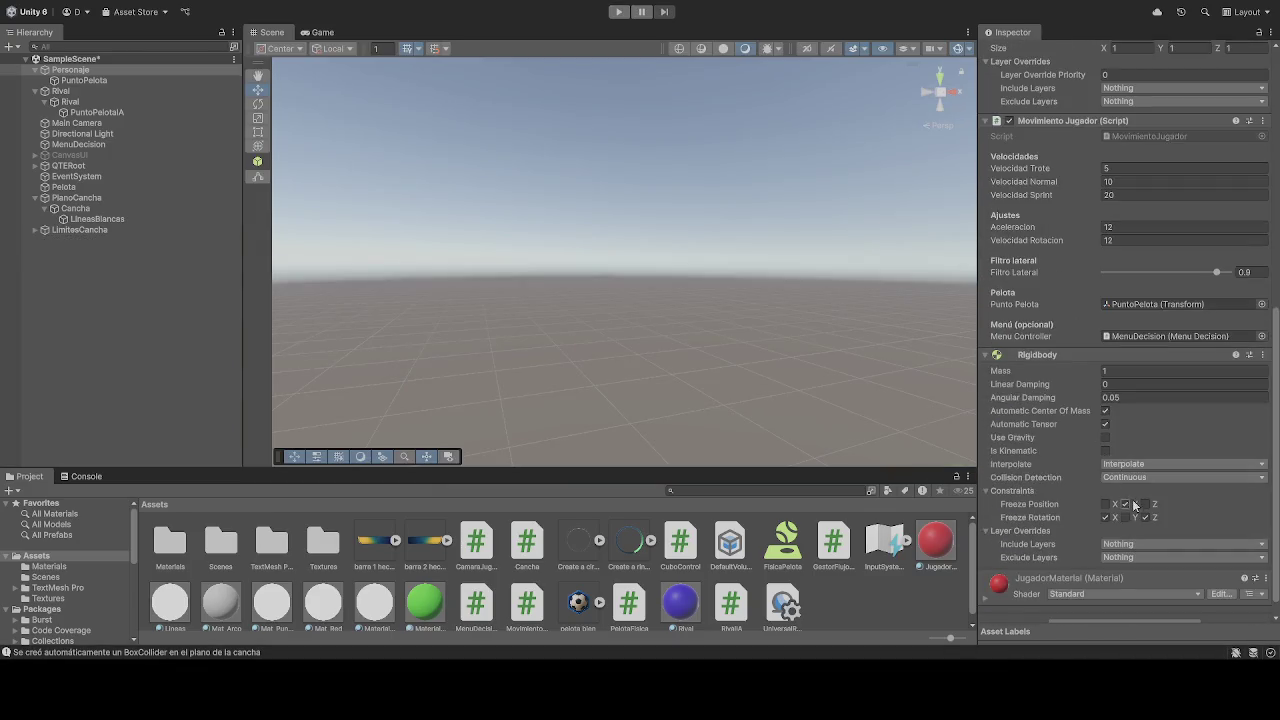
click(1106, 437)
click(618, 11)
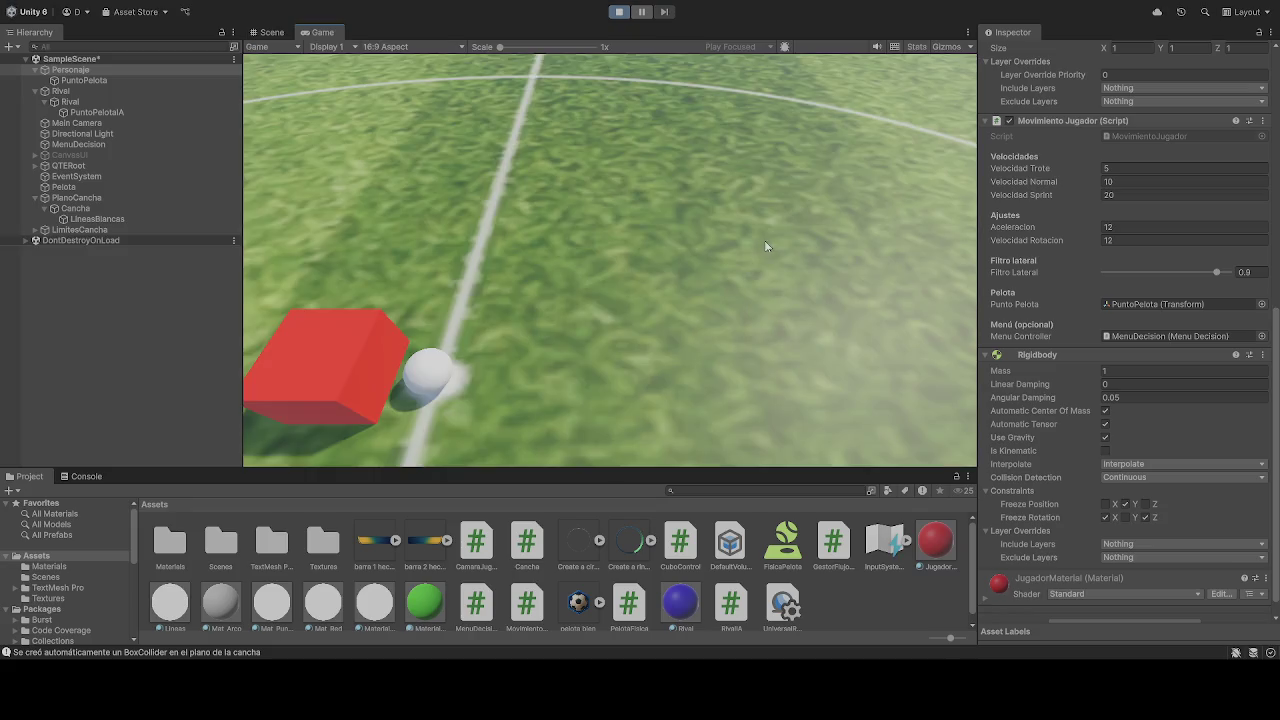
Drive the player cube toward the ball, check it in the Scene view, and stop the game.
key(w)
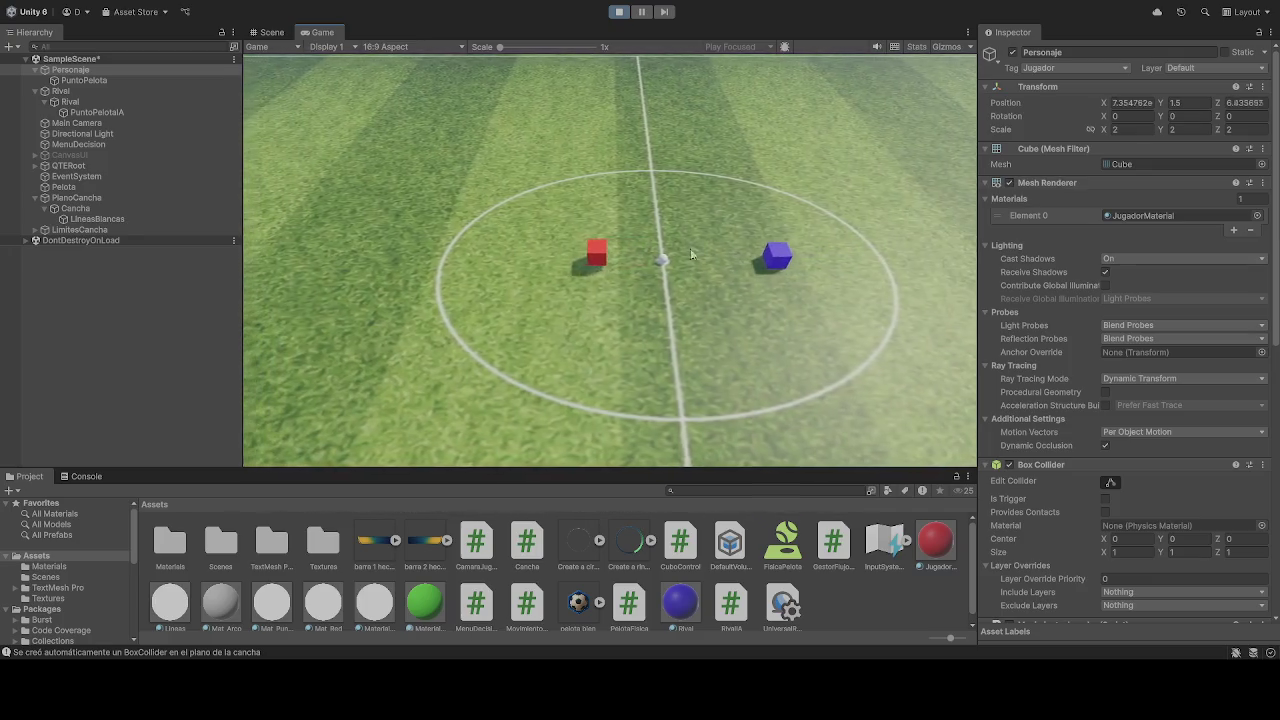
click(265, 33)
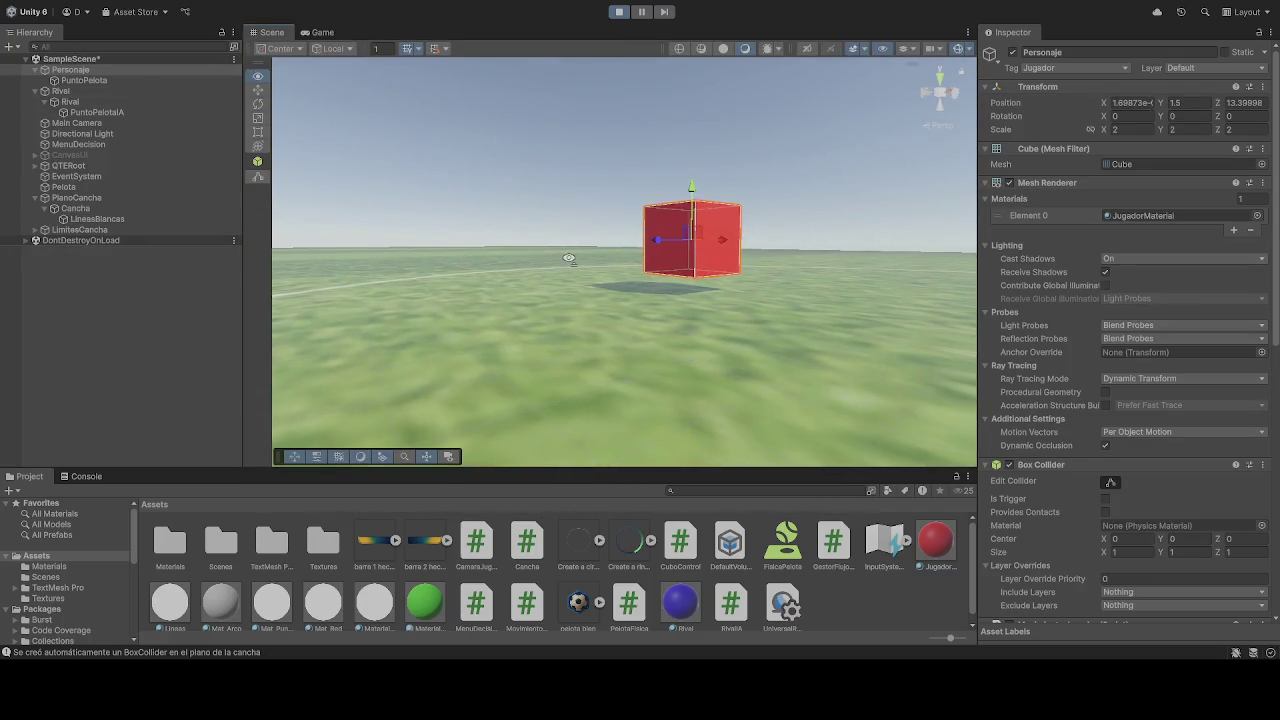
click(336, 34)
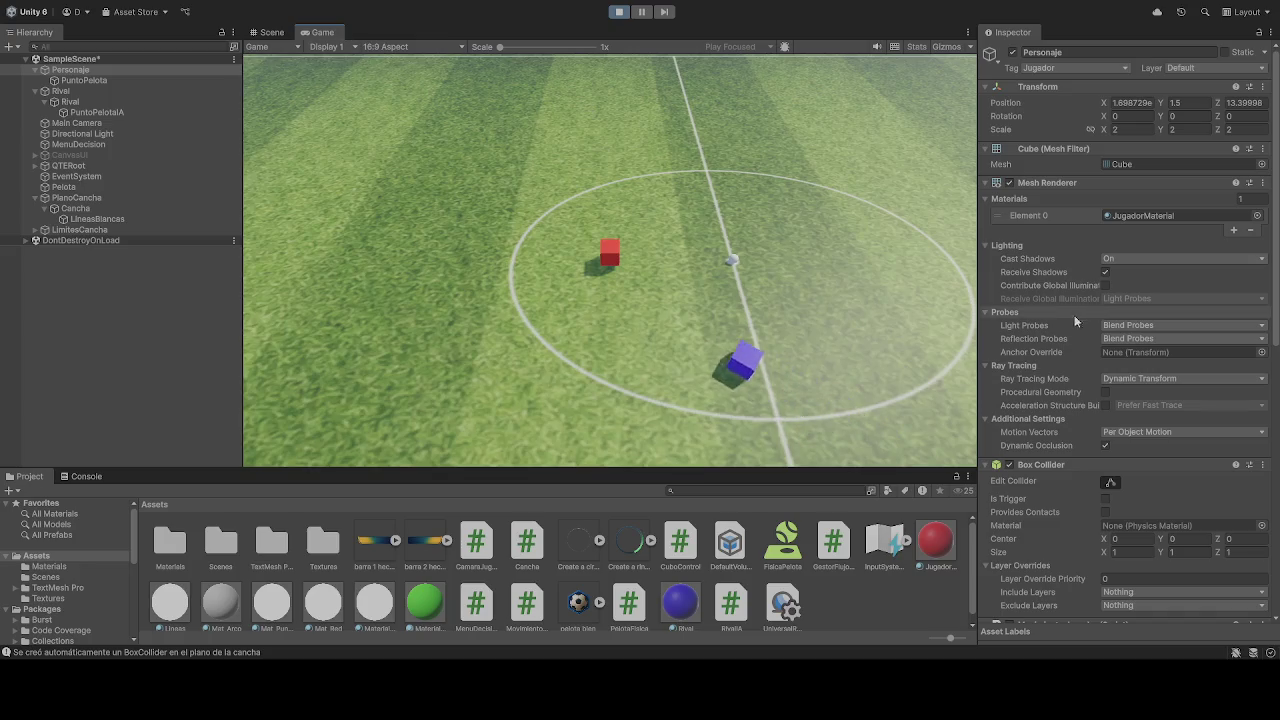
click(619, 11)
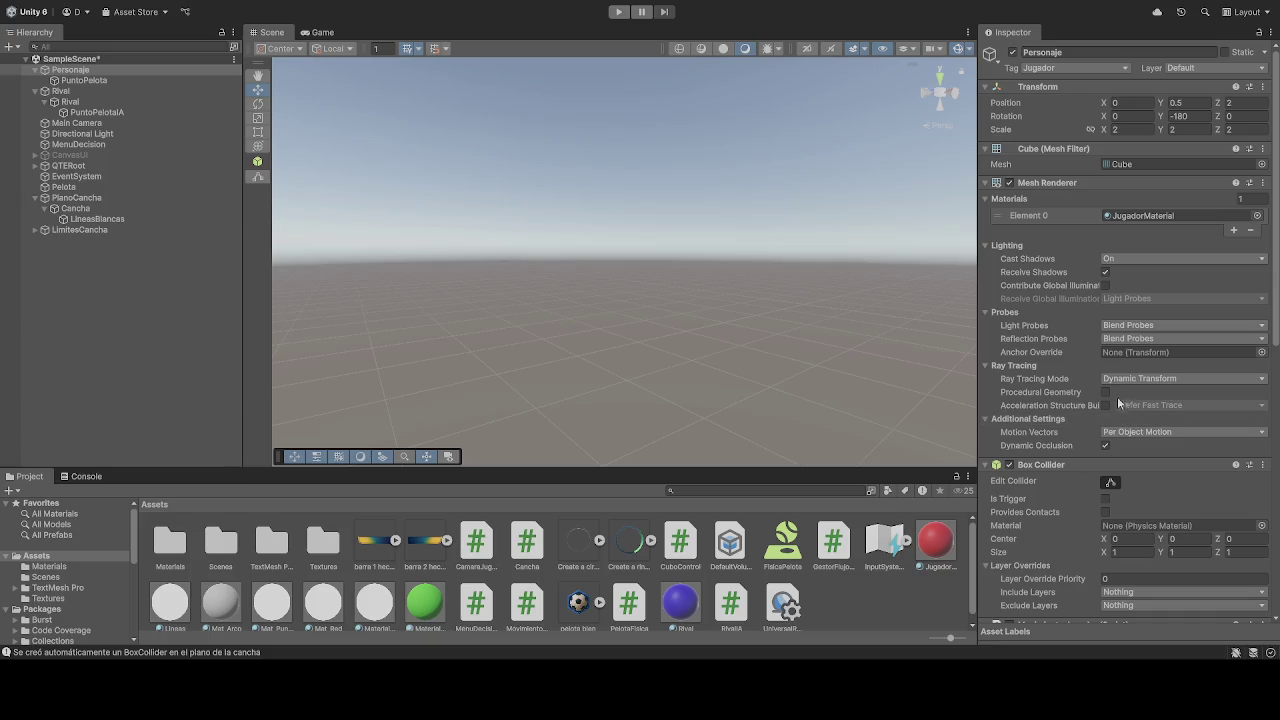
scroll(1089, 444, down, 10)
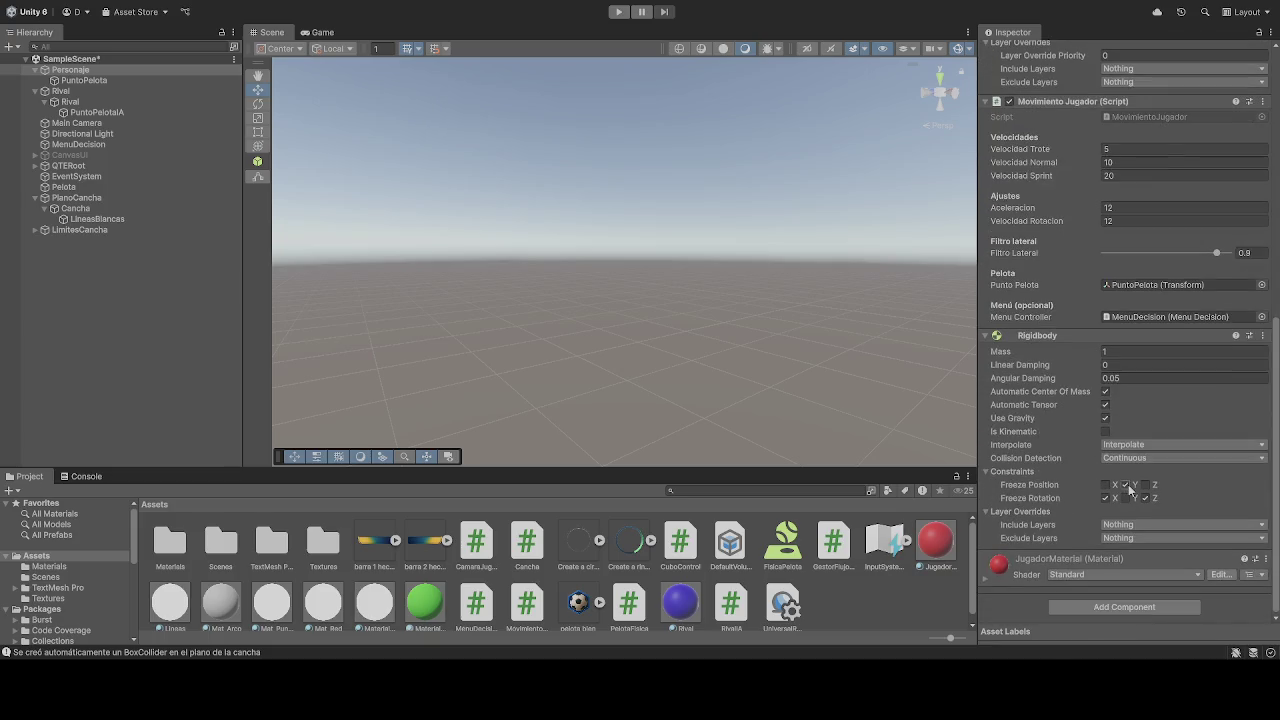
scroll(1118, 442, up, 1)
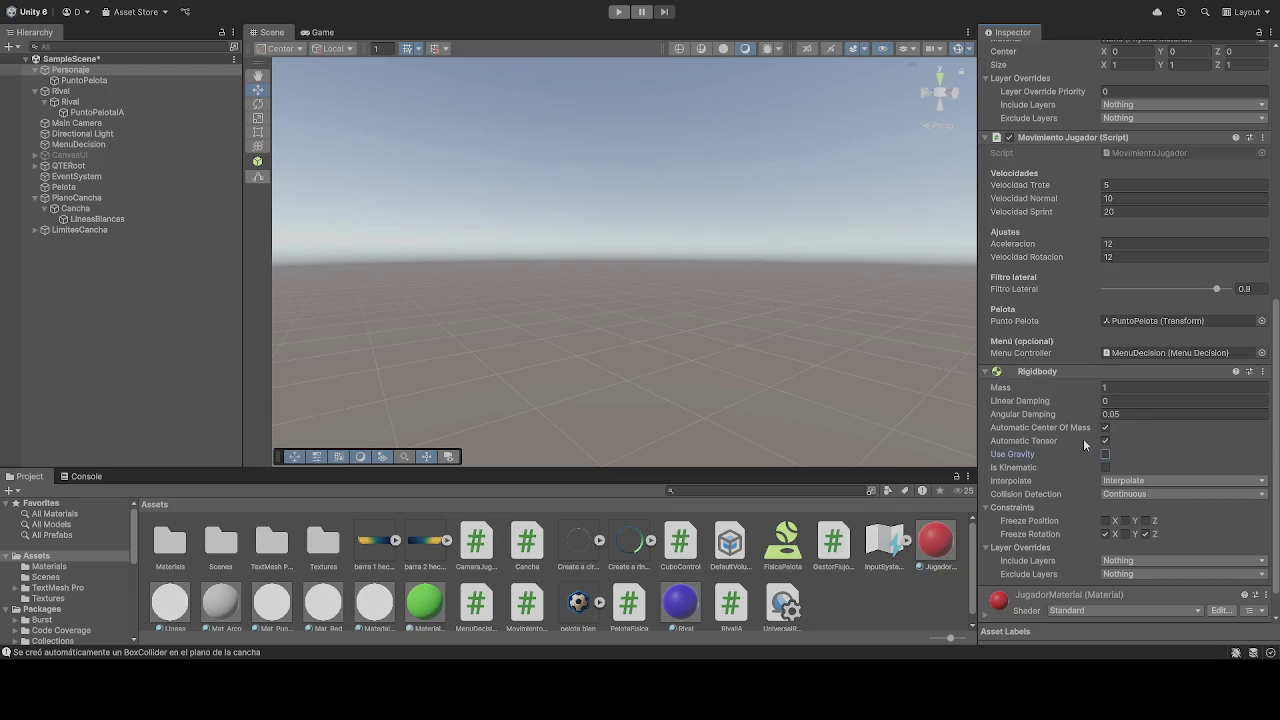
scroll(1056, 455, down, 1)
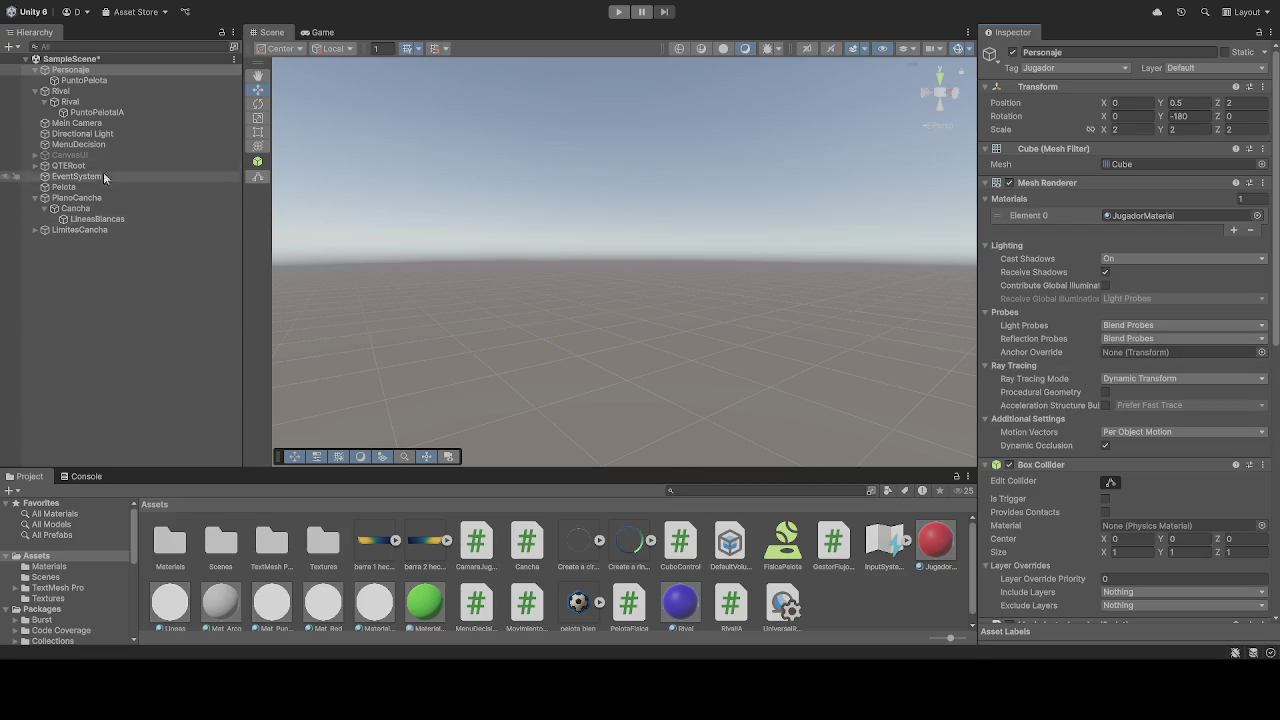
Review the Rival's components, reselect Personaje, and enter Play mode.
click(70, 101)
scroll(1170, 540, down, 10)
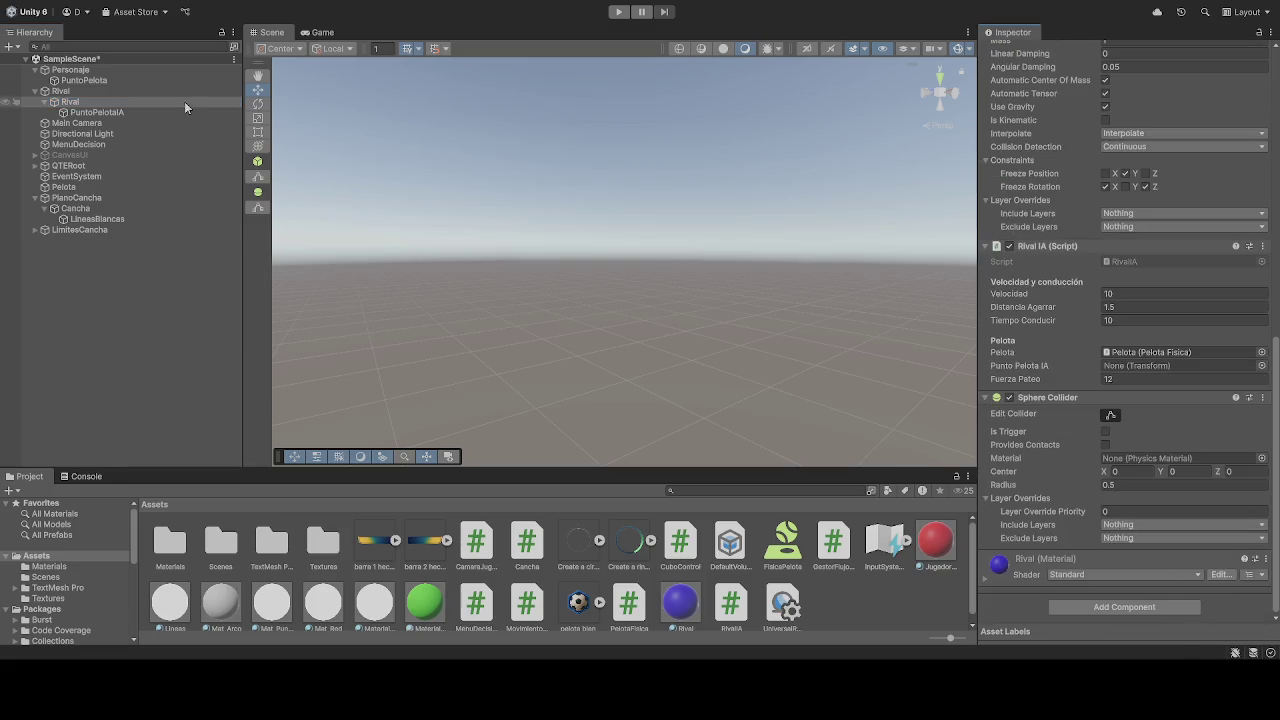
click(105, 70)
scroll(1170, 434, up, 4)
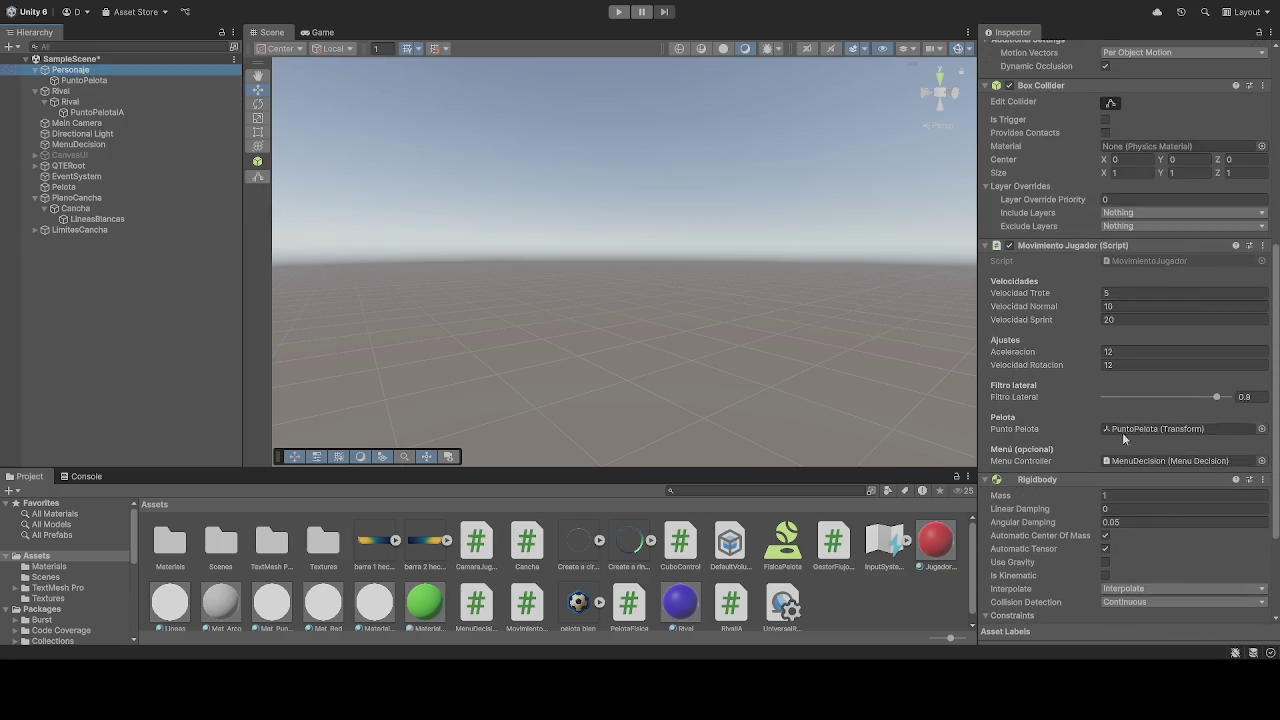
click(619, 12)
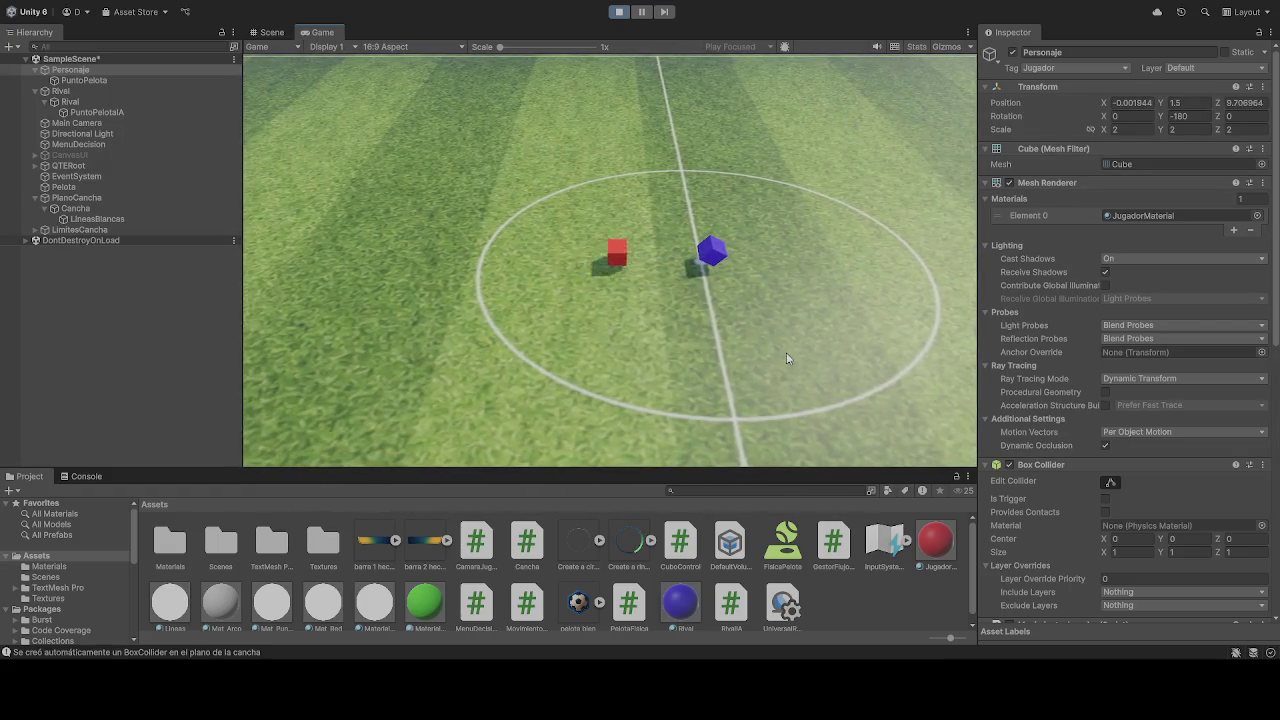
In the Scene view, toggle the player Rigidbody's Is Kinematic on and off, then stop the game.
click(270, 32)
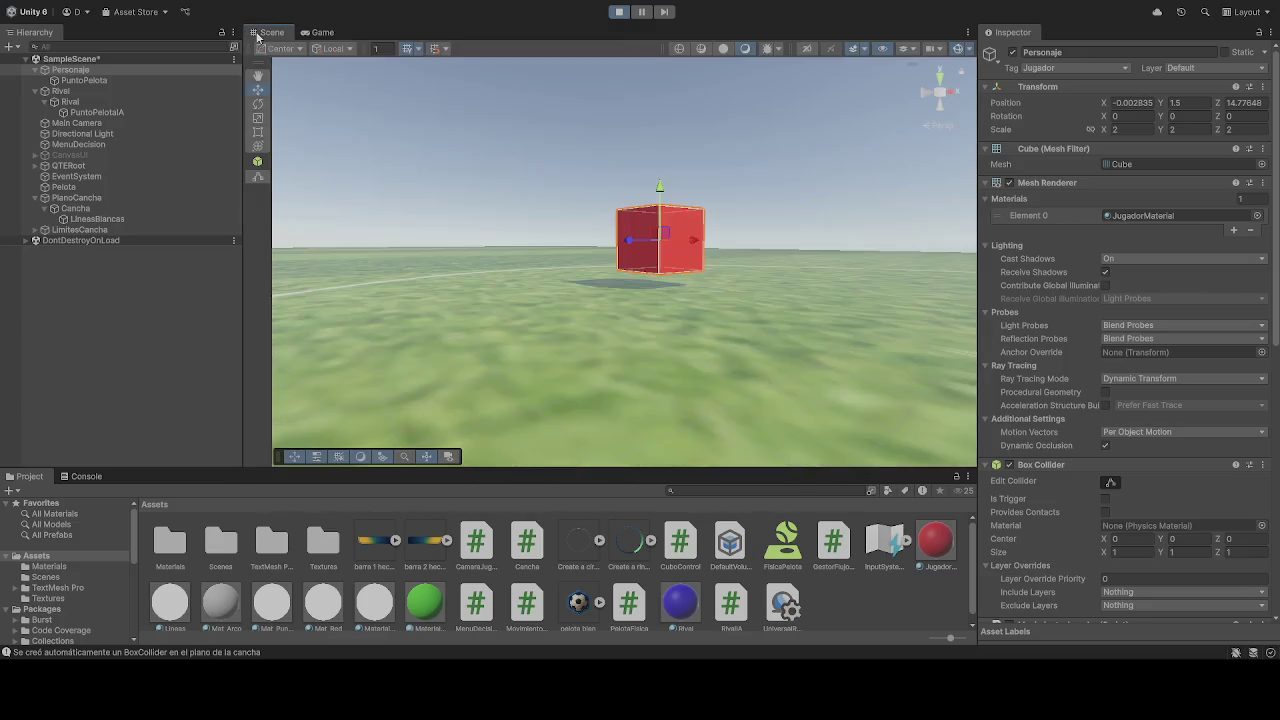
click(1186, 102)
text(1)
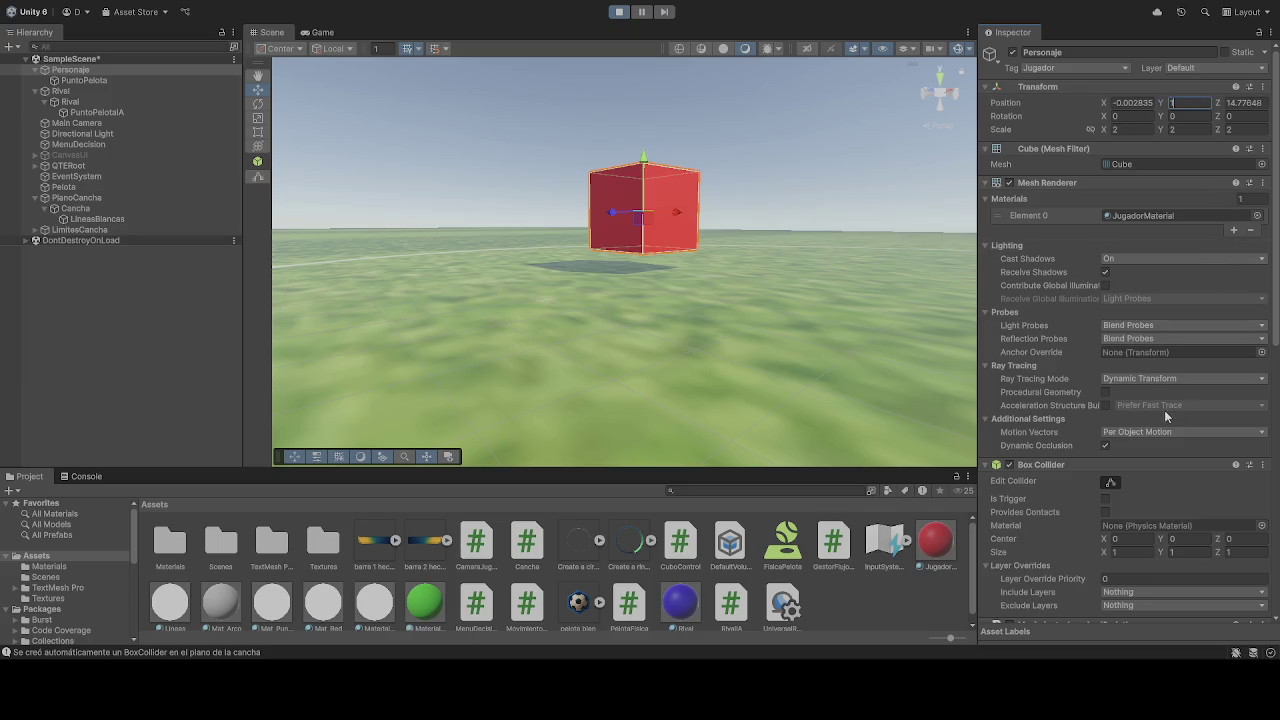
scroll(1165, 415, down, 6)
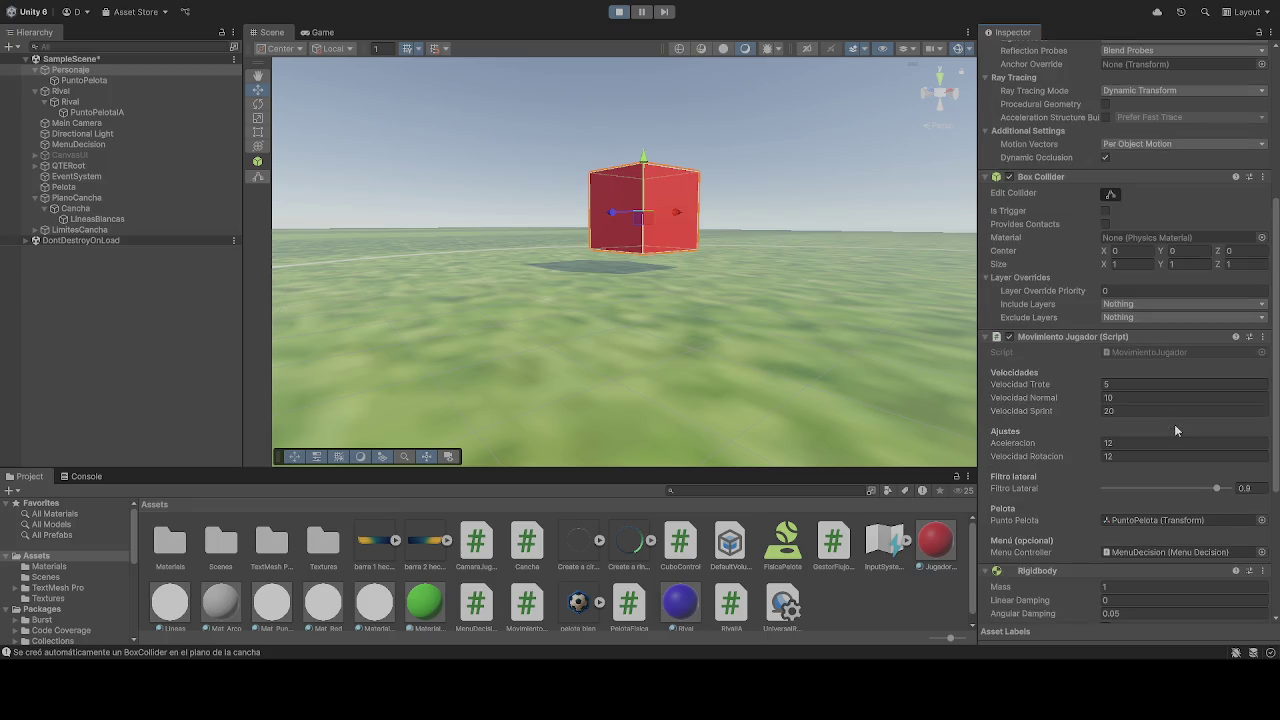
scroll(1175, 418, down, 5)
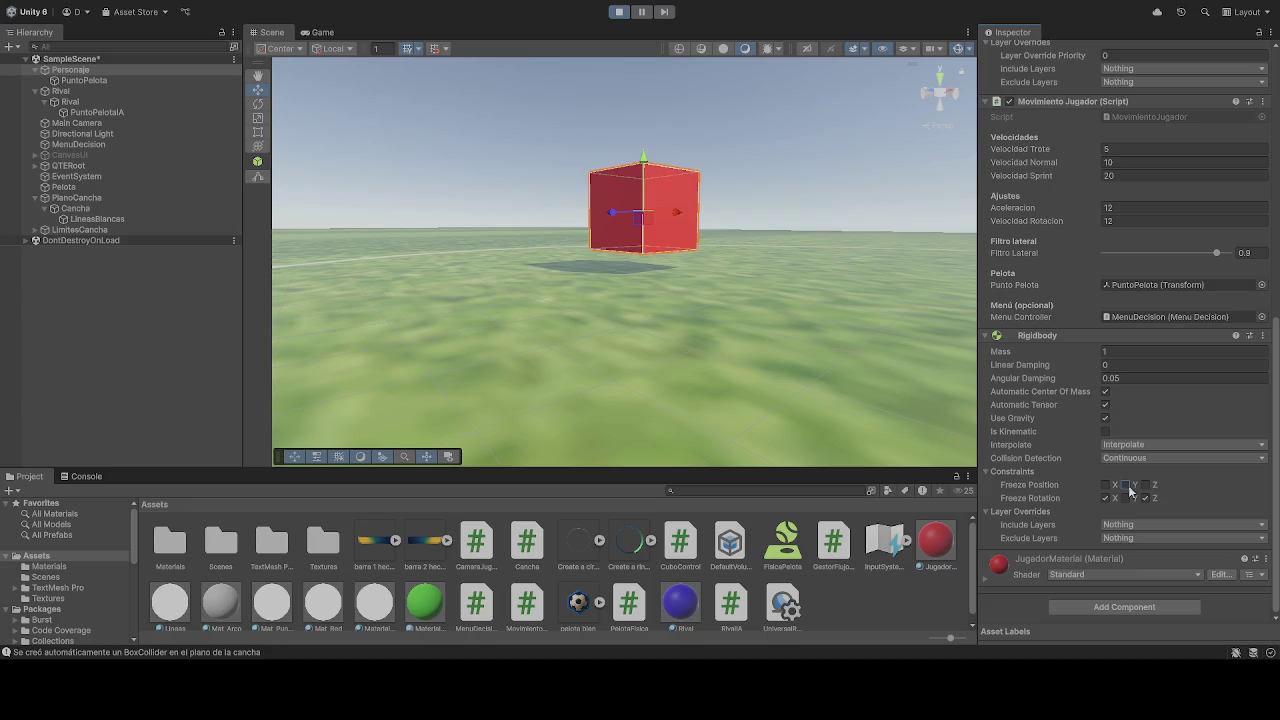
click(1106, 431)
click(1106, 431)
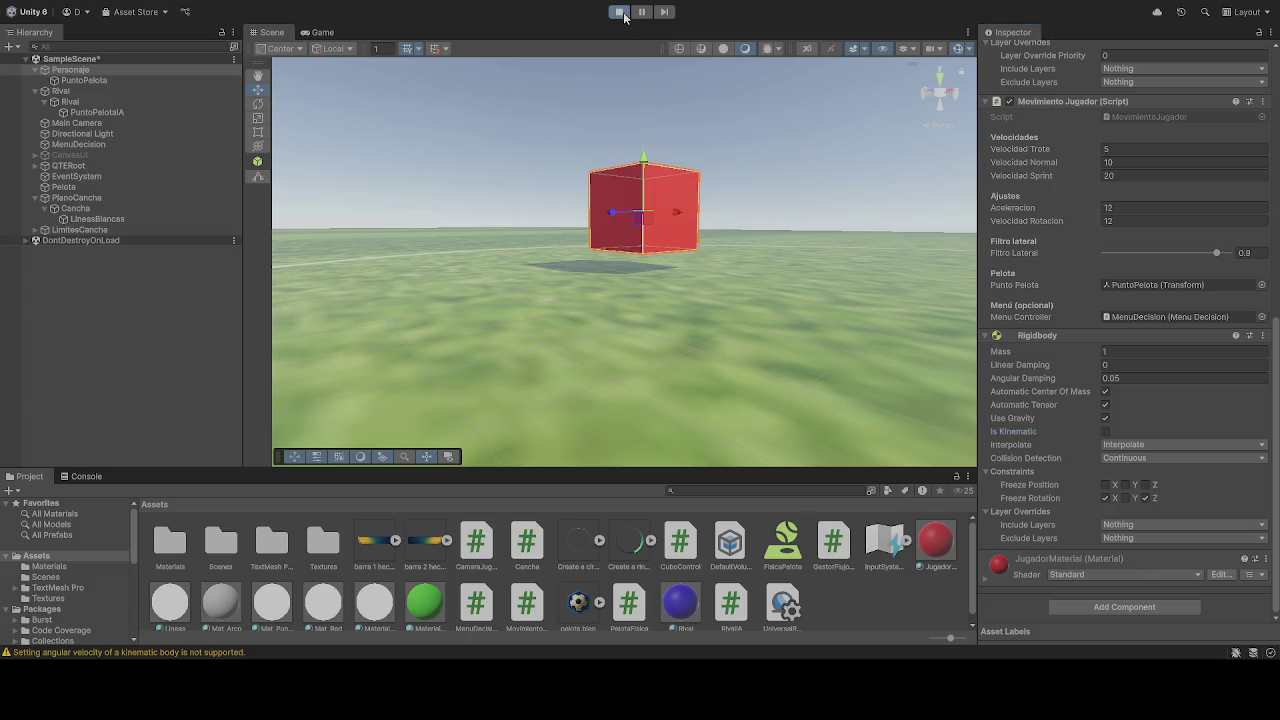
click(621, 13)
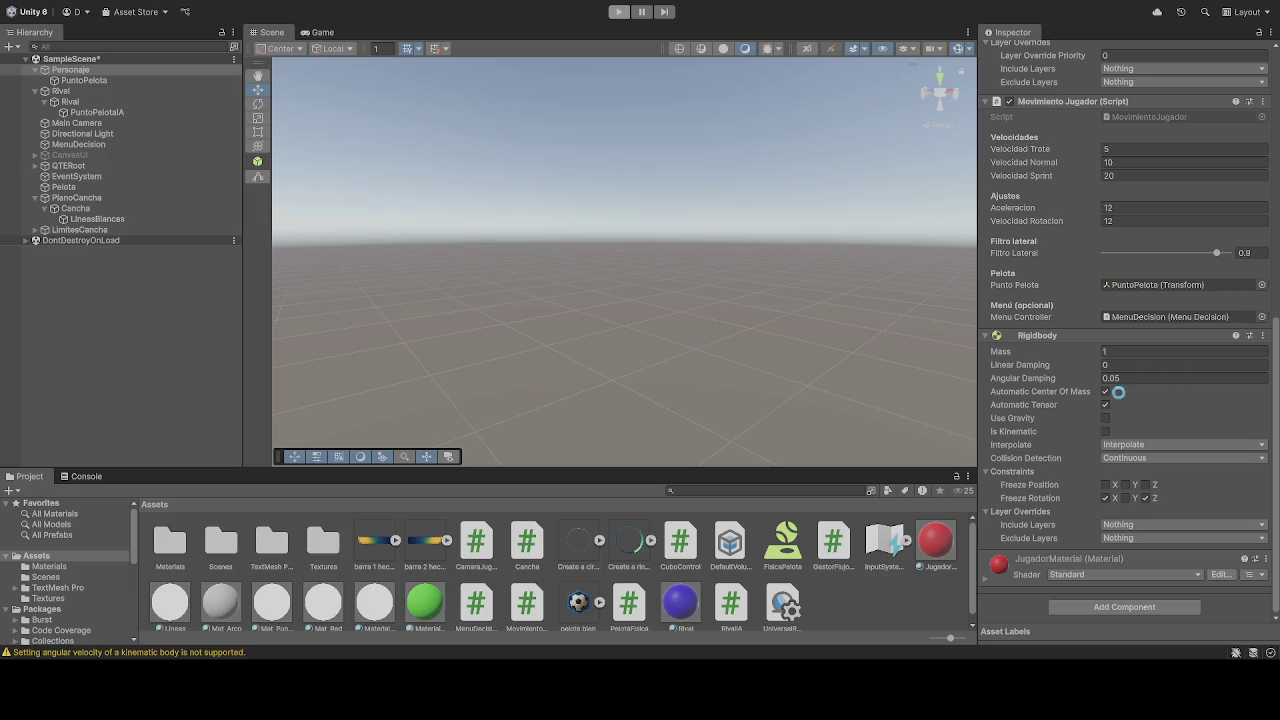
Exit Play mode, set Personaje's Position Y to 1, review its Rigidbody settings, and start the game.
key(ctrl+p)
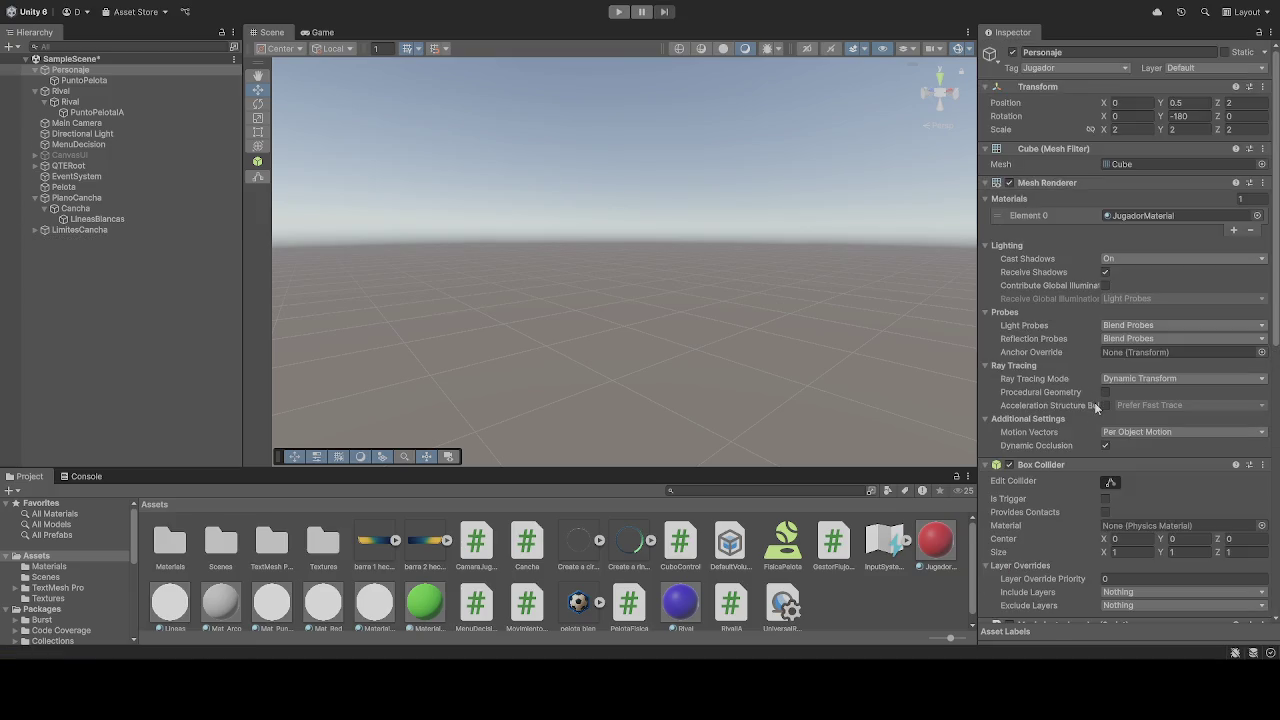
click(1188, 104)
text(1)
scroll(1160, 297, down, 5)
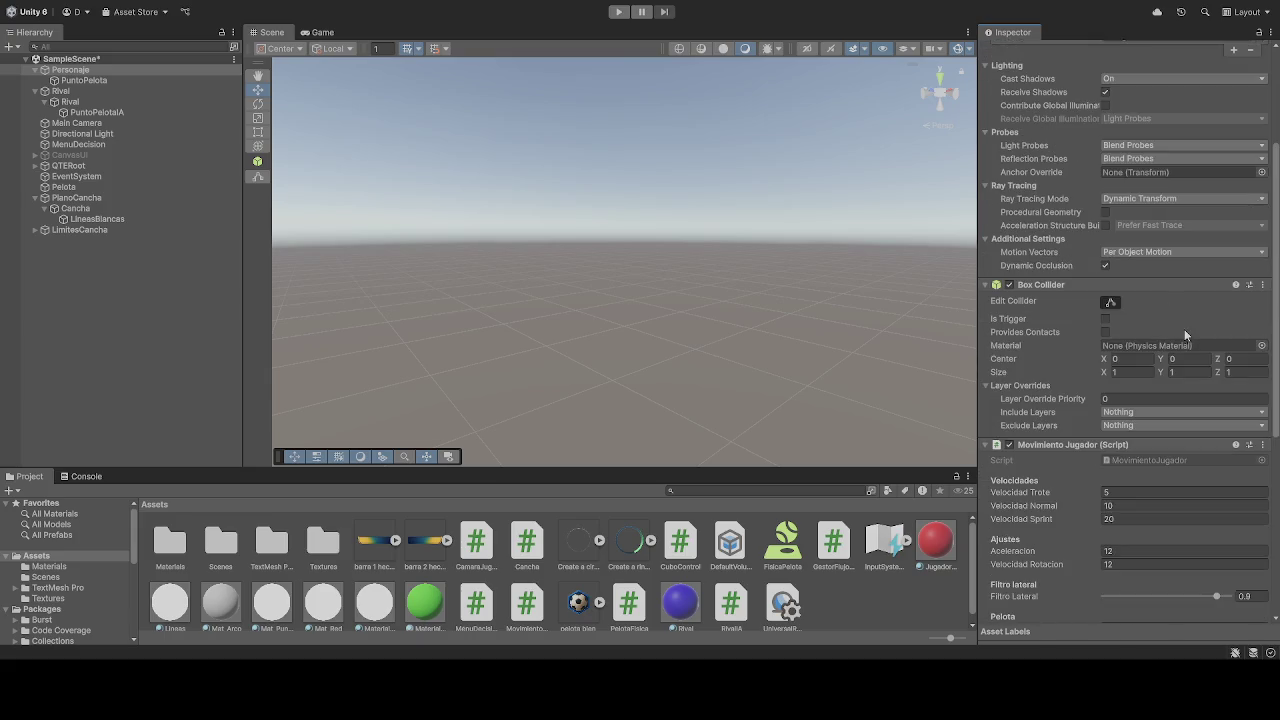
scroll(1185, 341, down, 10)
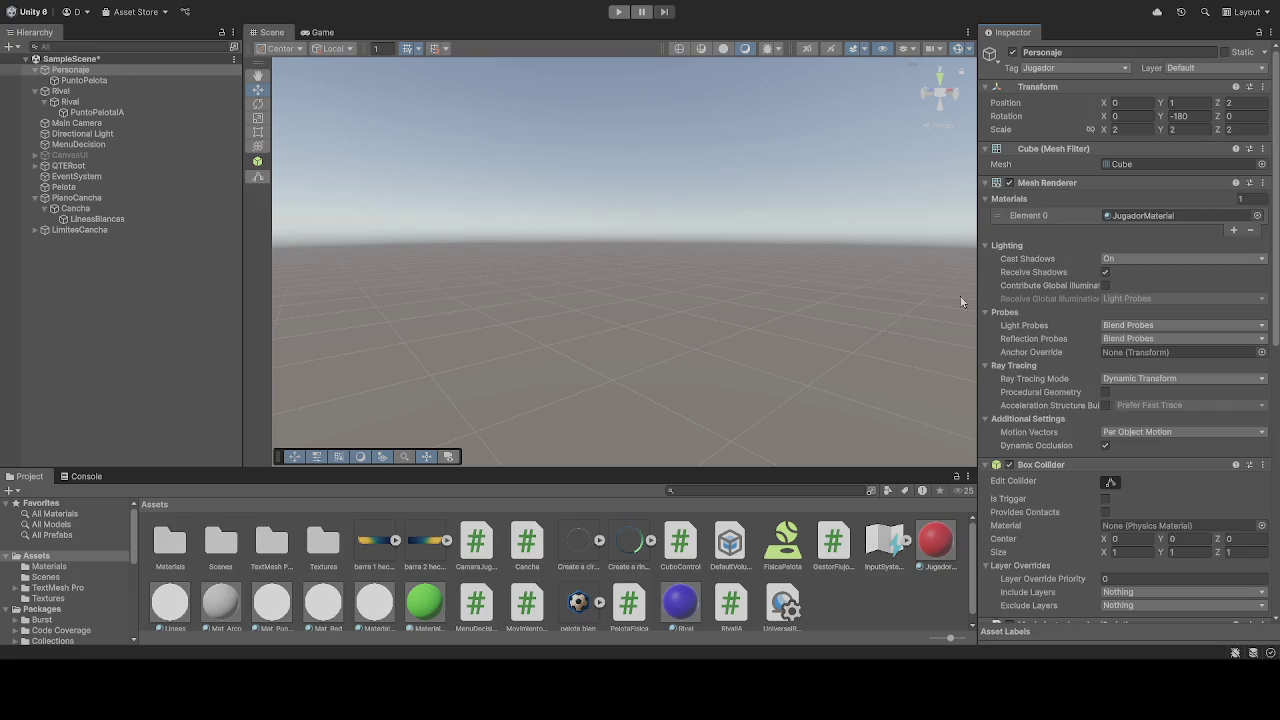
scroll(1075, 377, down, 12)
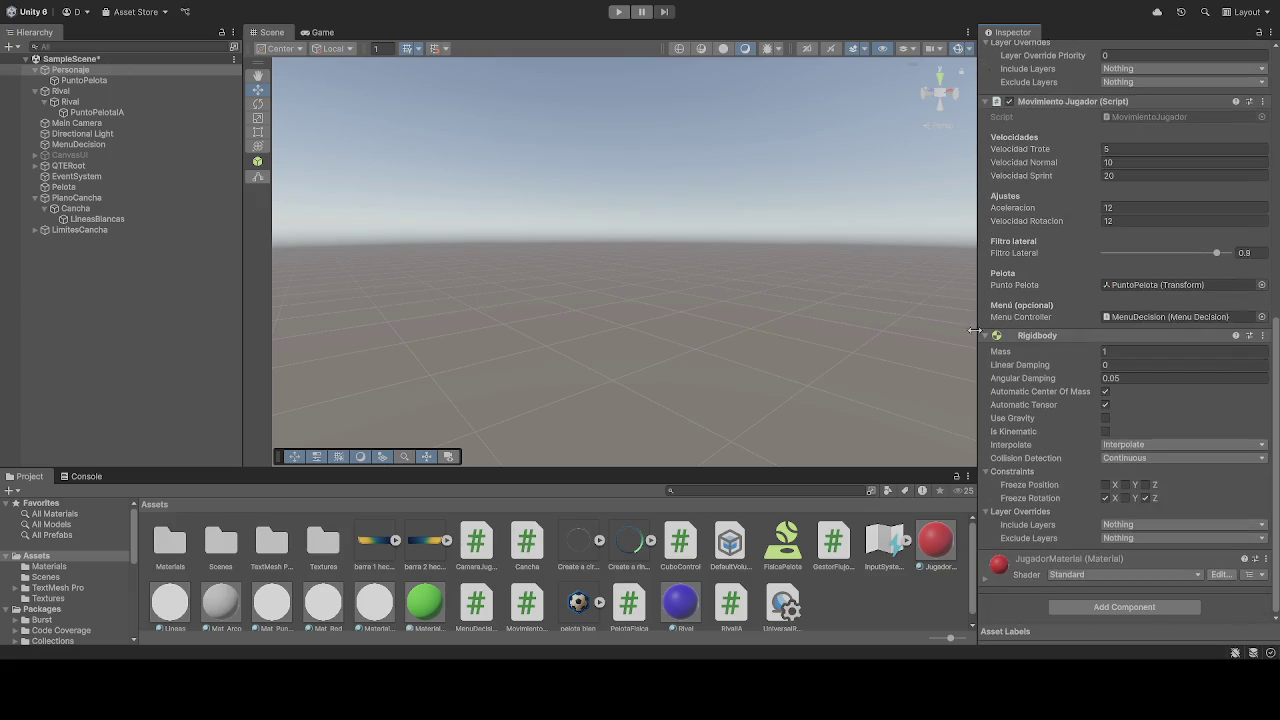
click(622, 11)
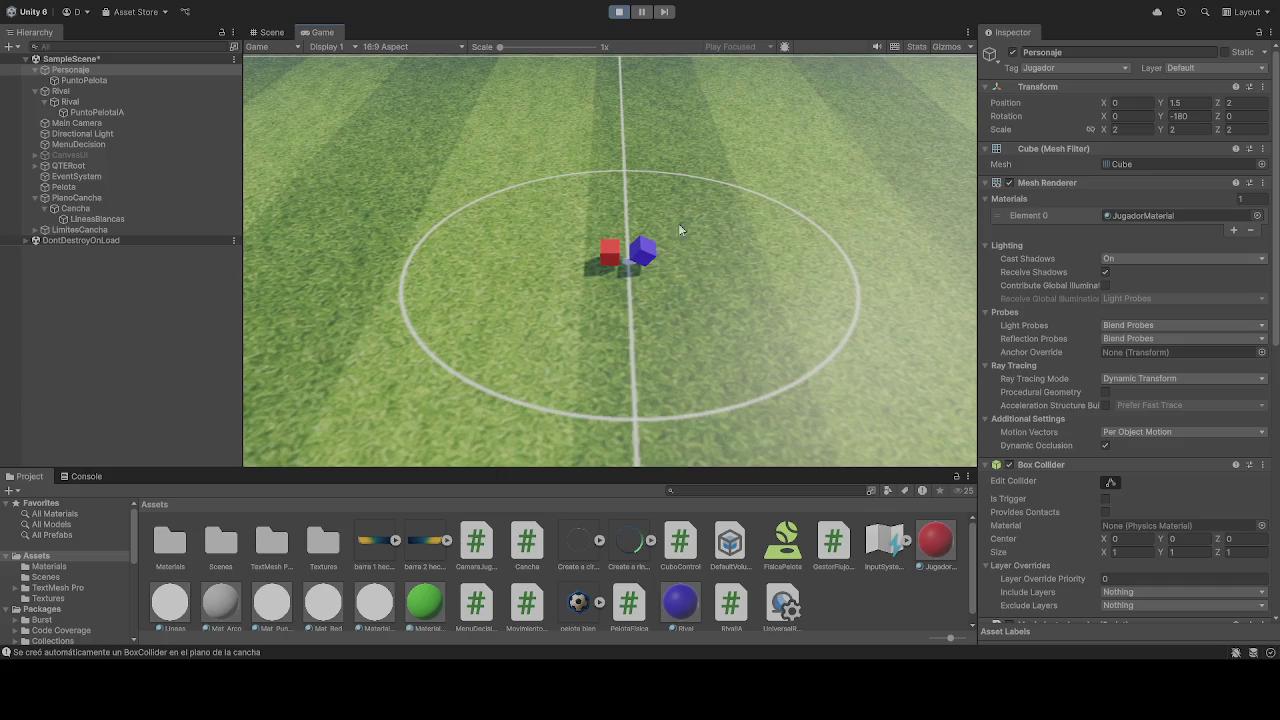
Frame the player cube in the Scene view and set its Position Y to 1 while playing.
click(271, 32)
key(f)
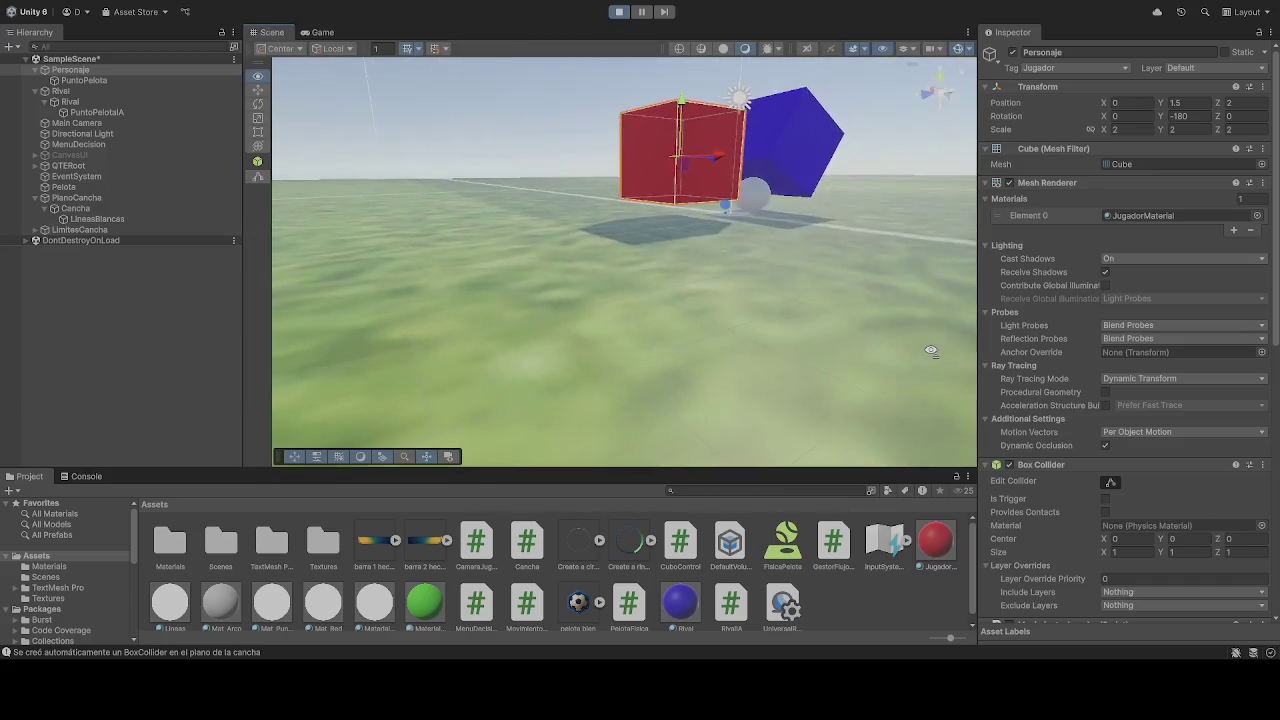
drag(944, 332, 785, 234)
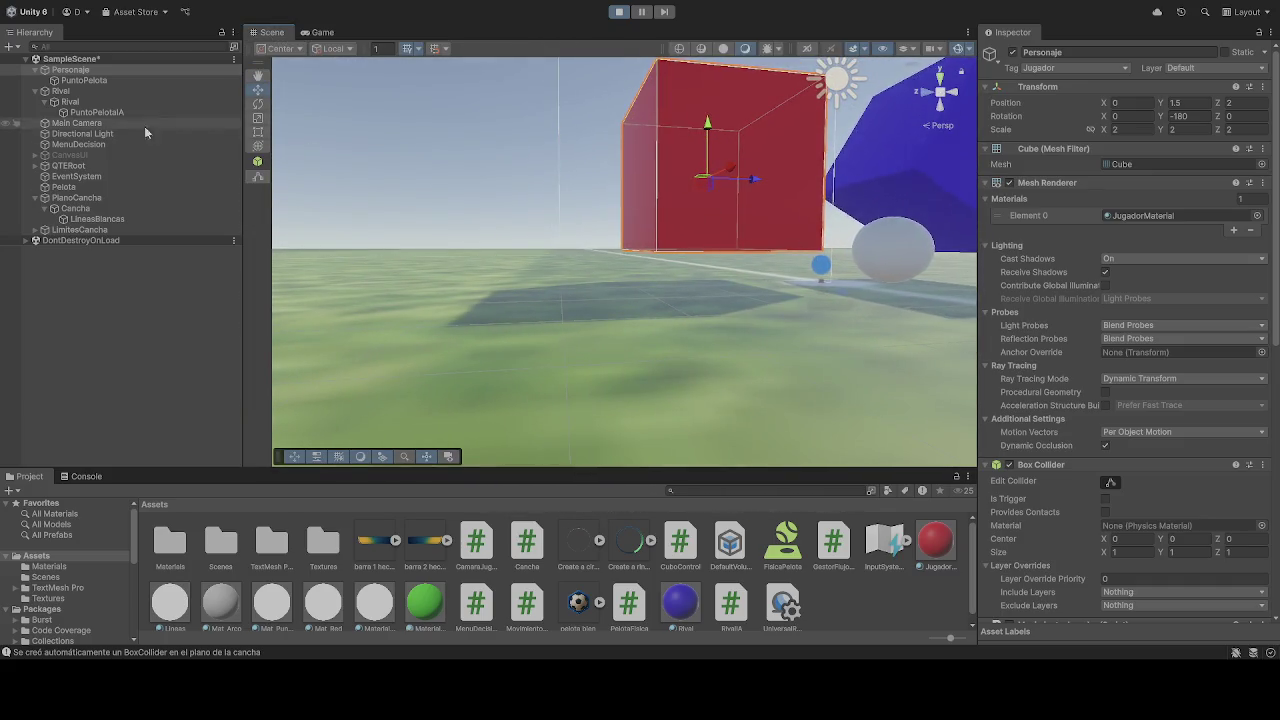
click(1202, 102)
text(1)
scroll(1156, 299, down, 10)
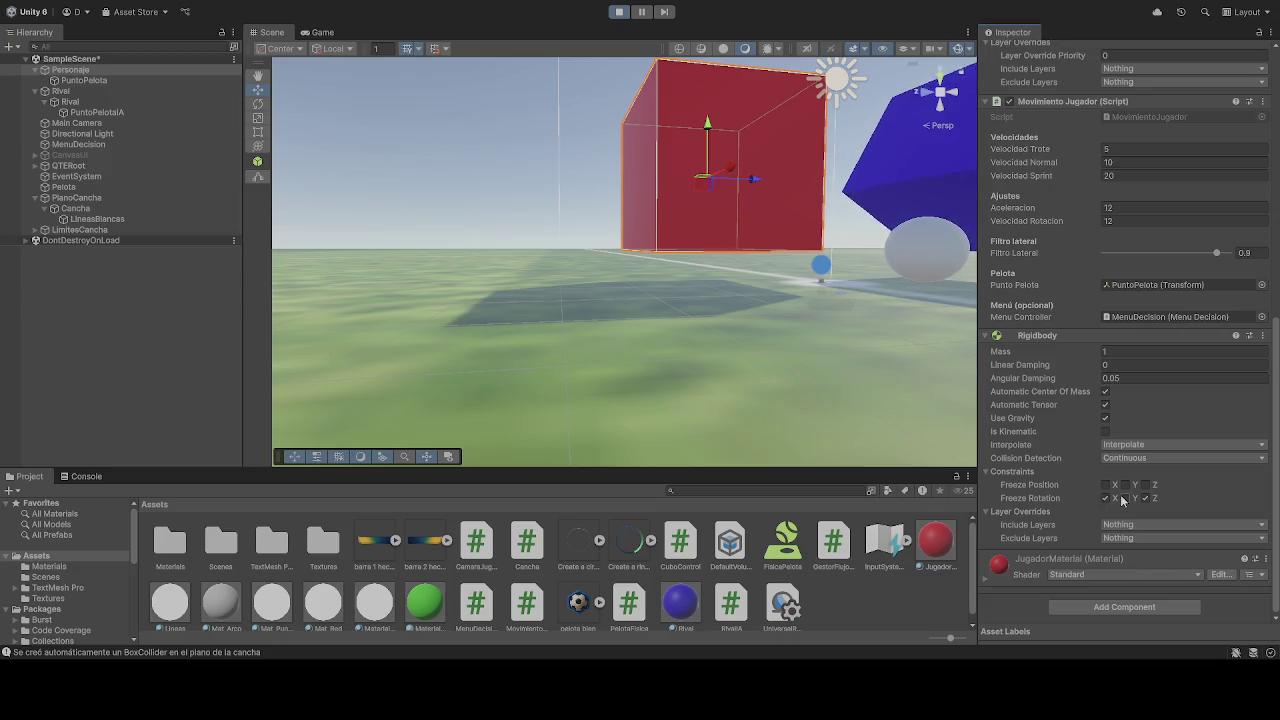
click(618, 12)
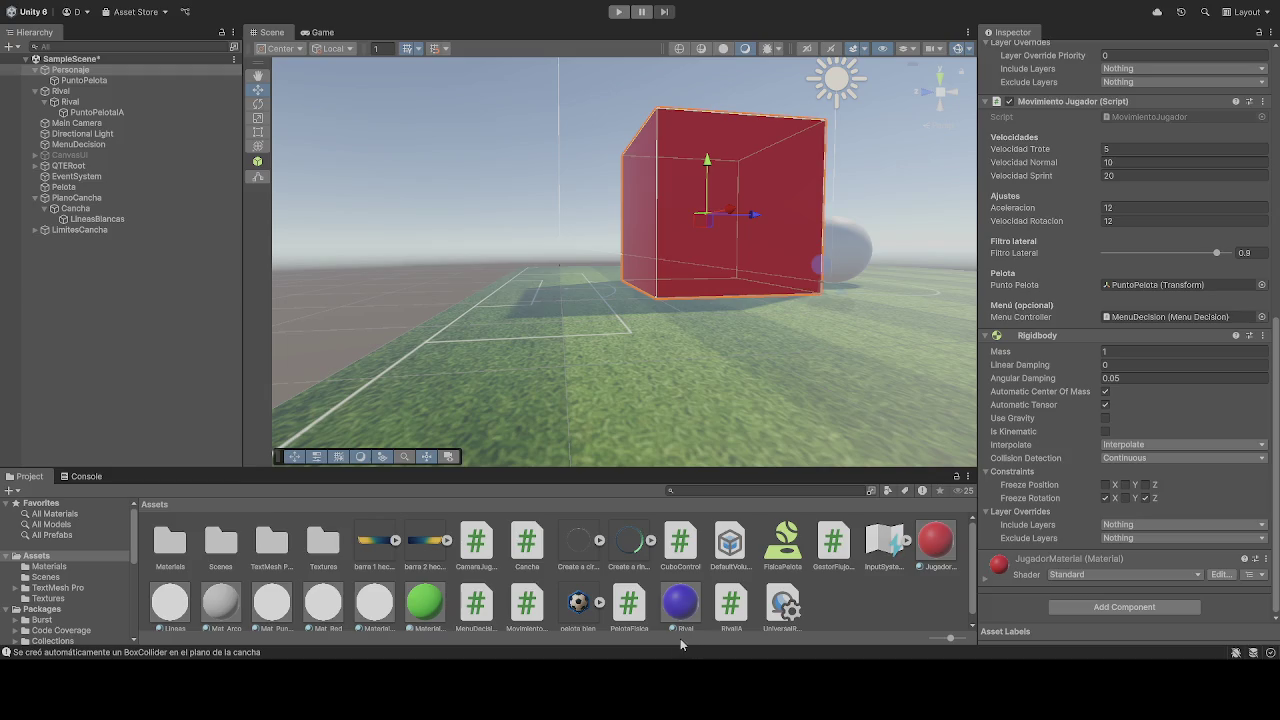
click(619, 12)
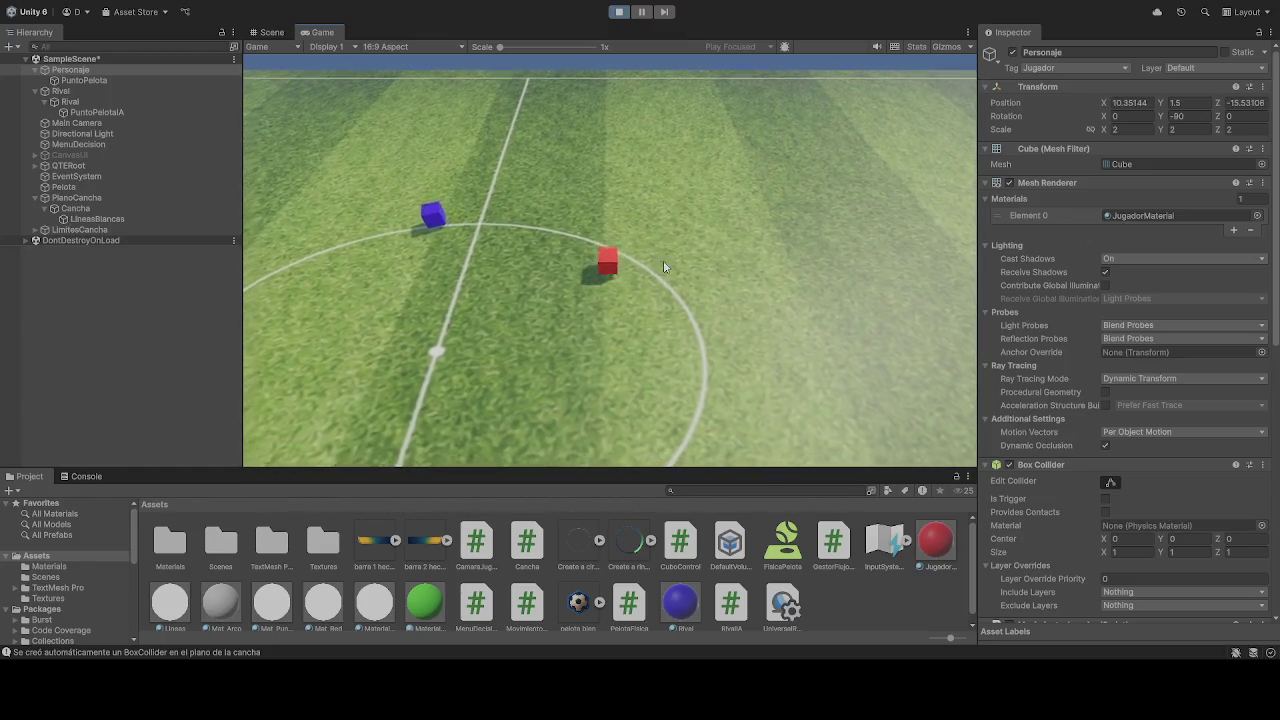
click(621, 13)
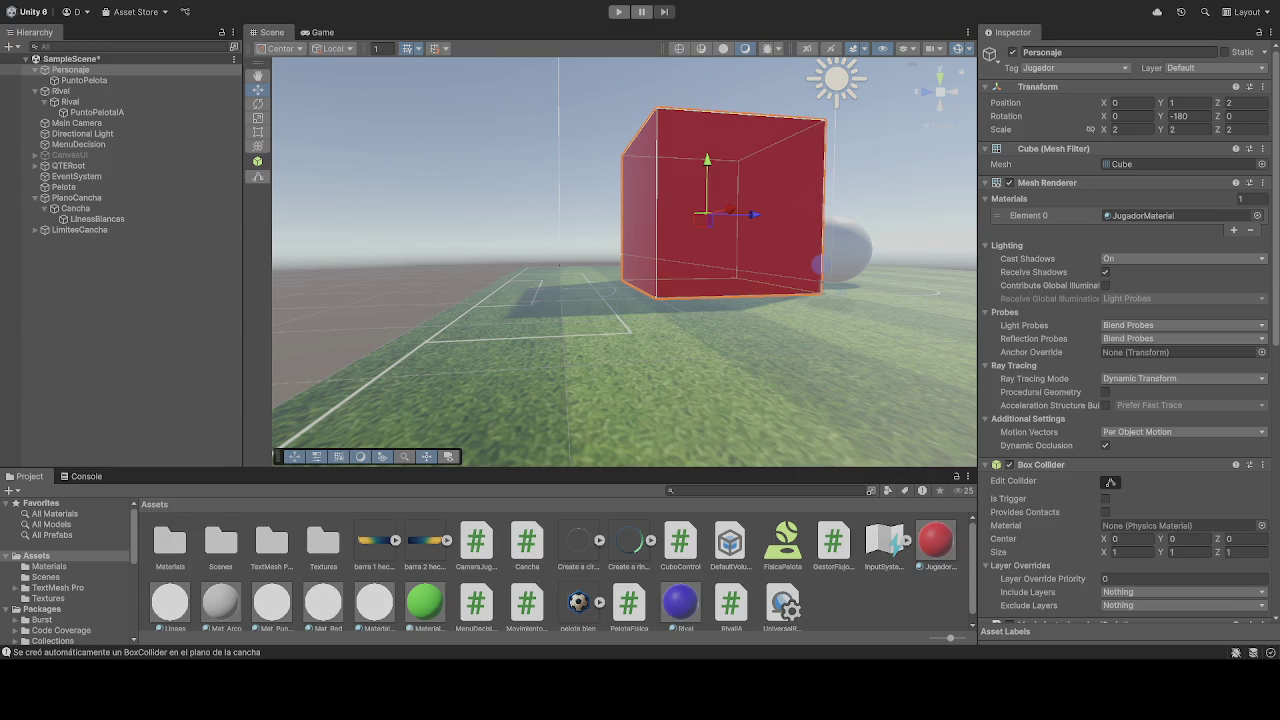
Start the game and select Pelota, then its PuntoPelota anchor, in the Hierarchy.
click(618, 12)
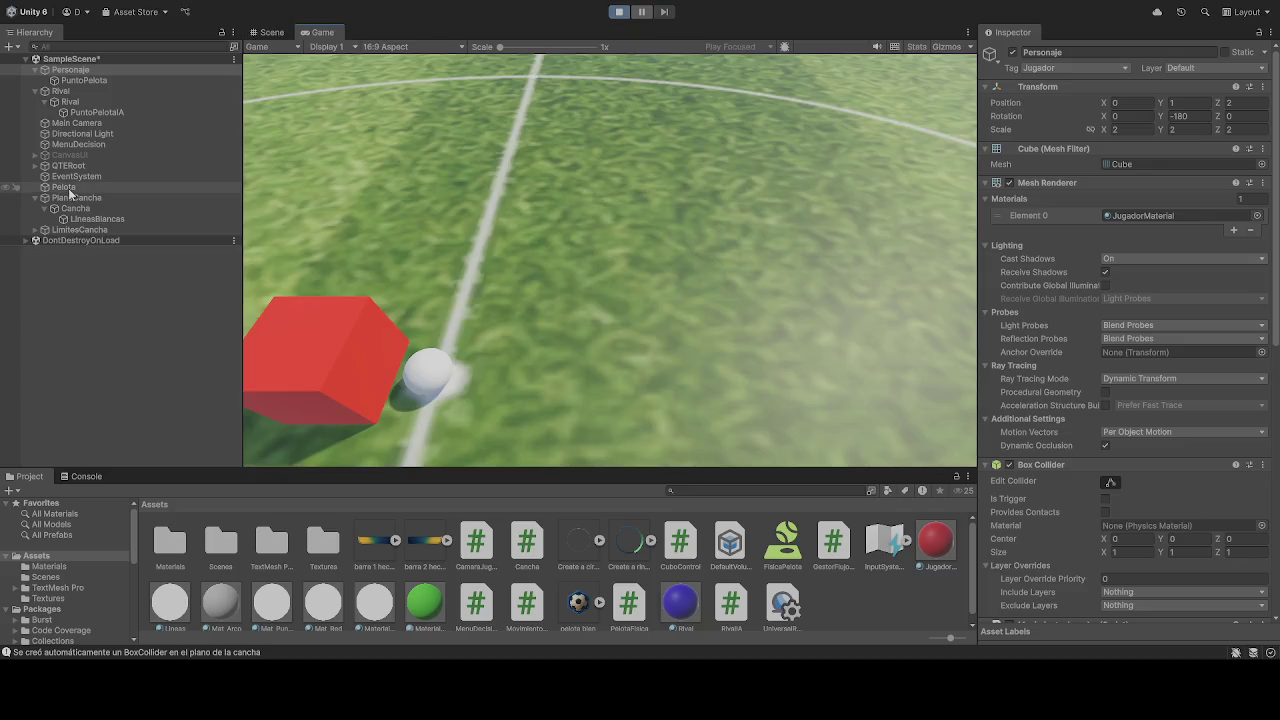
click(68, 188)
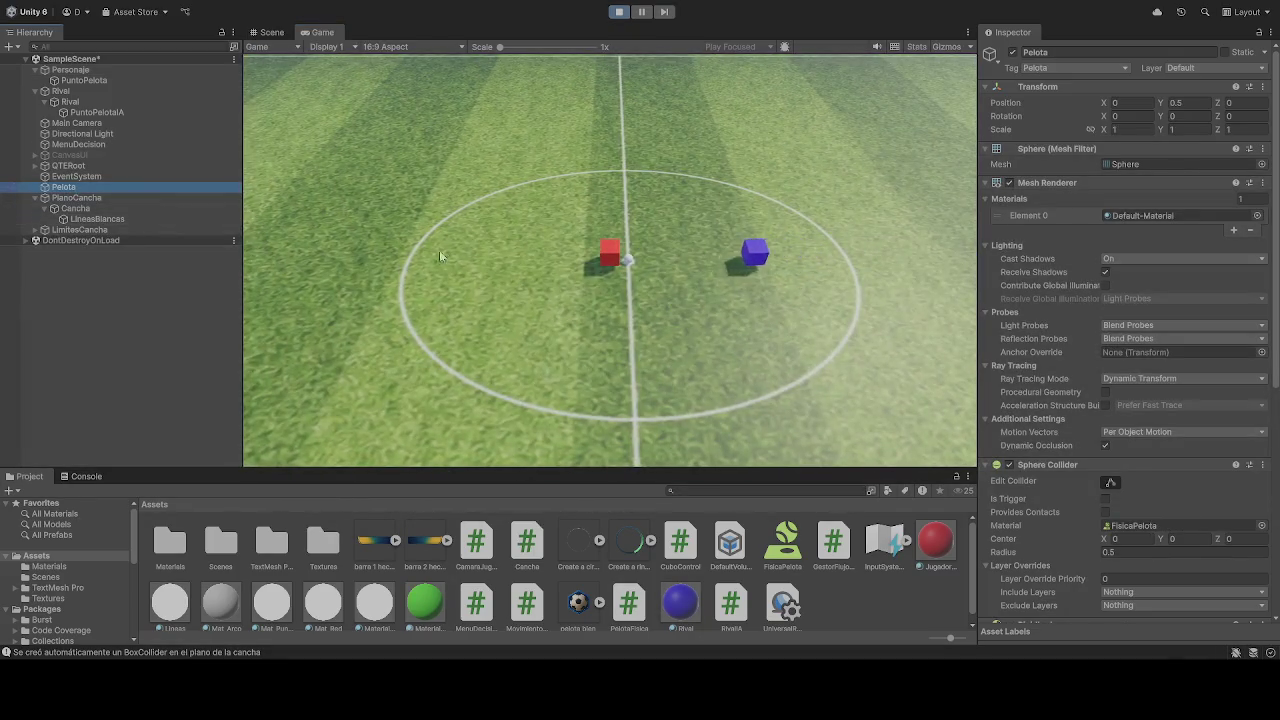
click(528, 230)
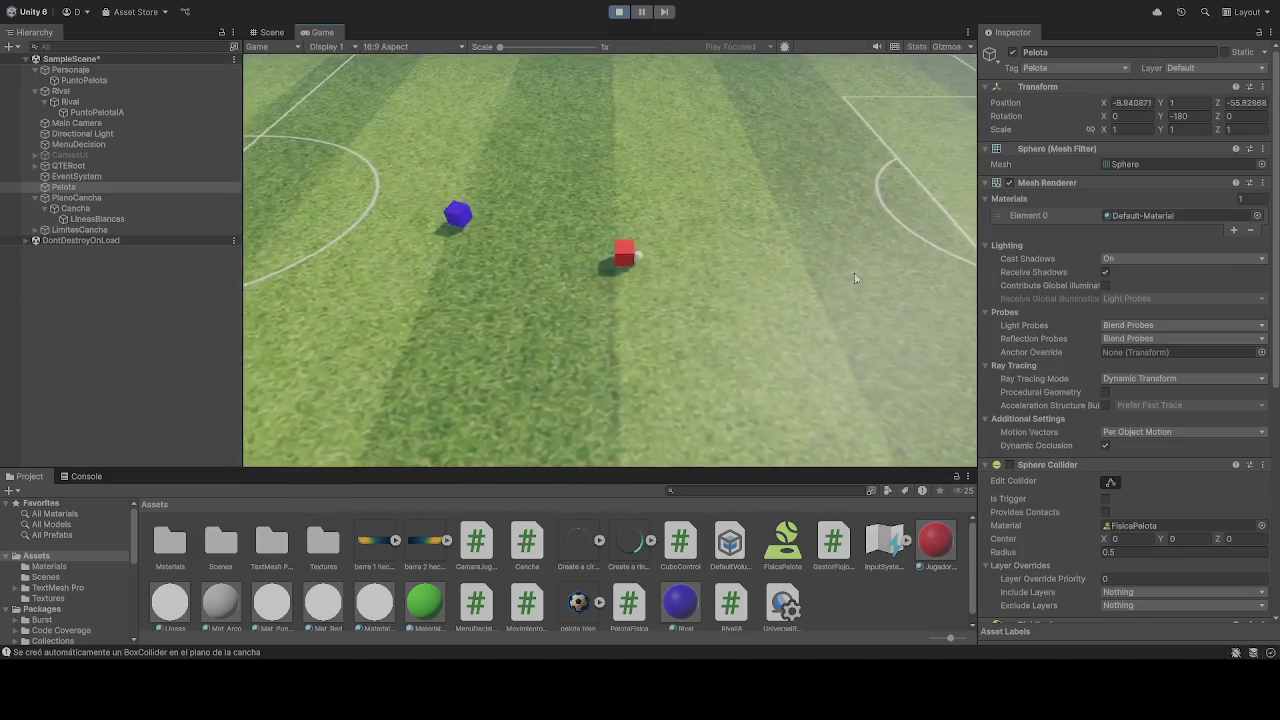
click(88, 80)
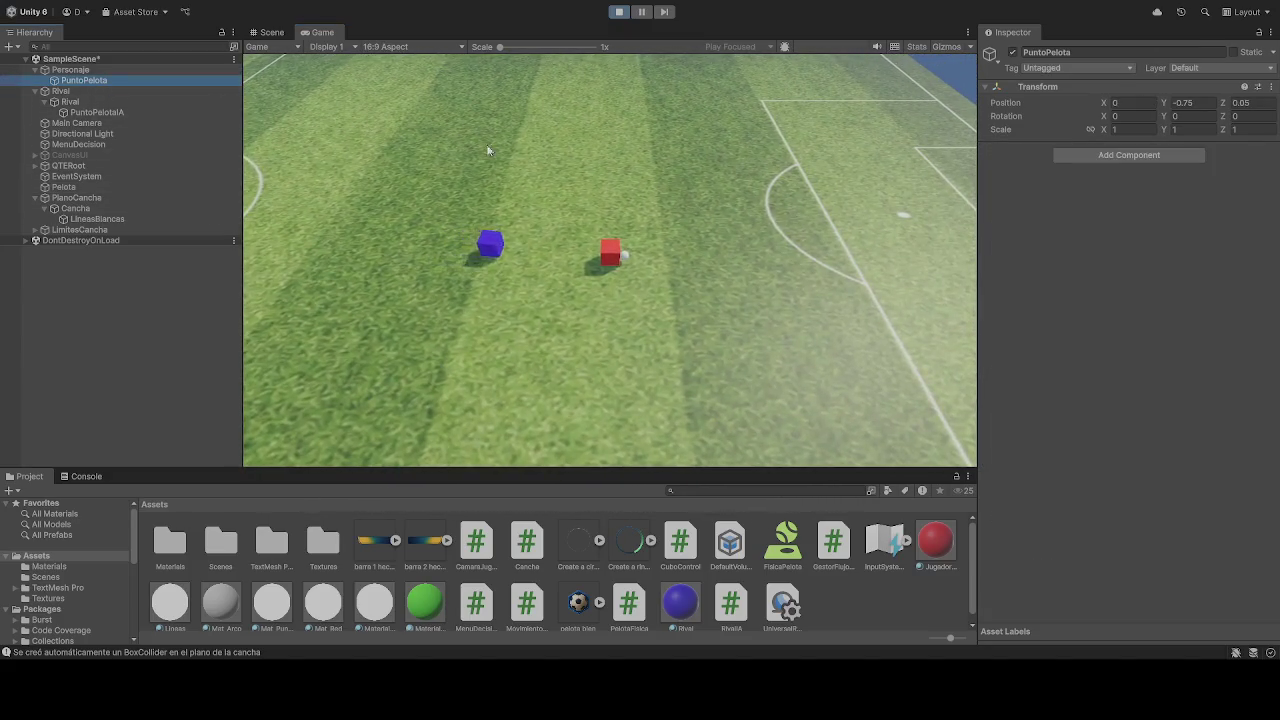
During play, try PuntoPelota heights such as -0.5 and deactivate the Rival cube.
click(1200, 102)
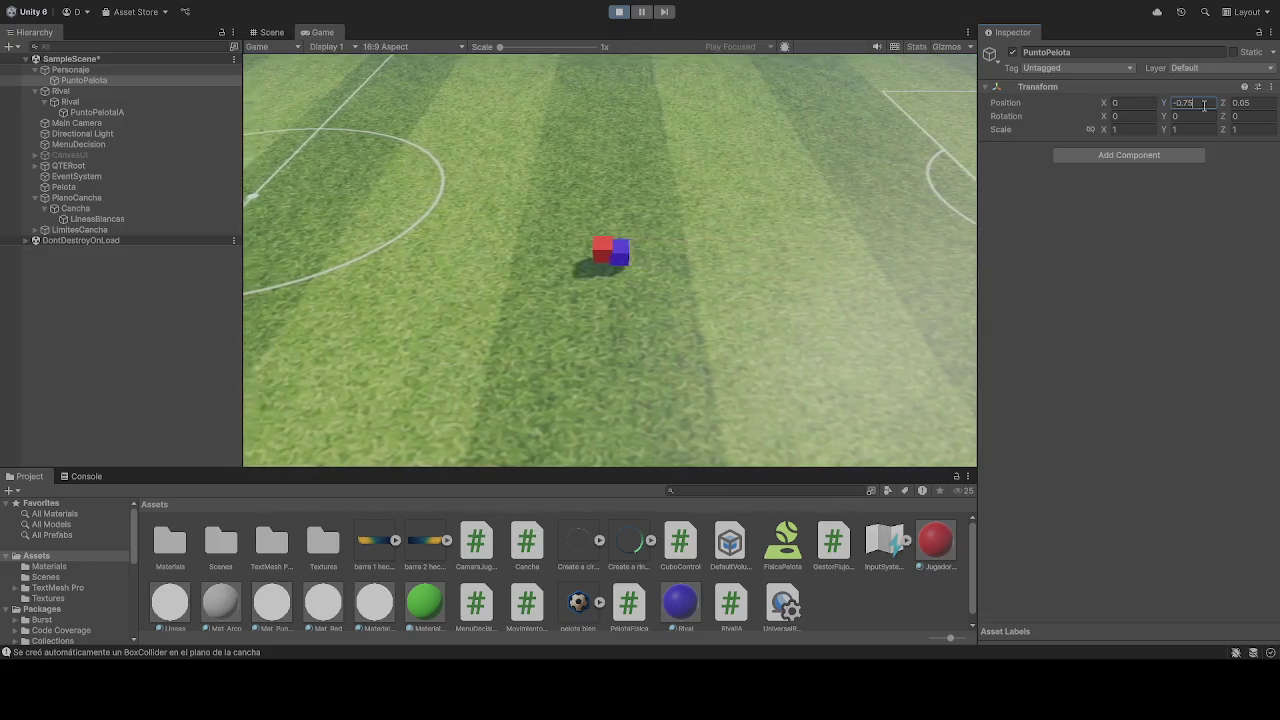
key(BackSpace)
key(BackSpace)
text(56)
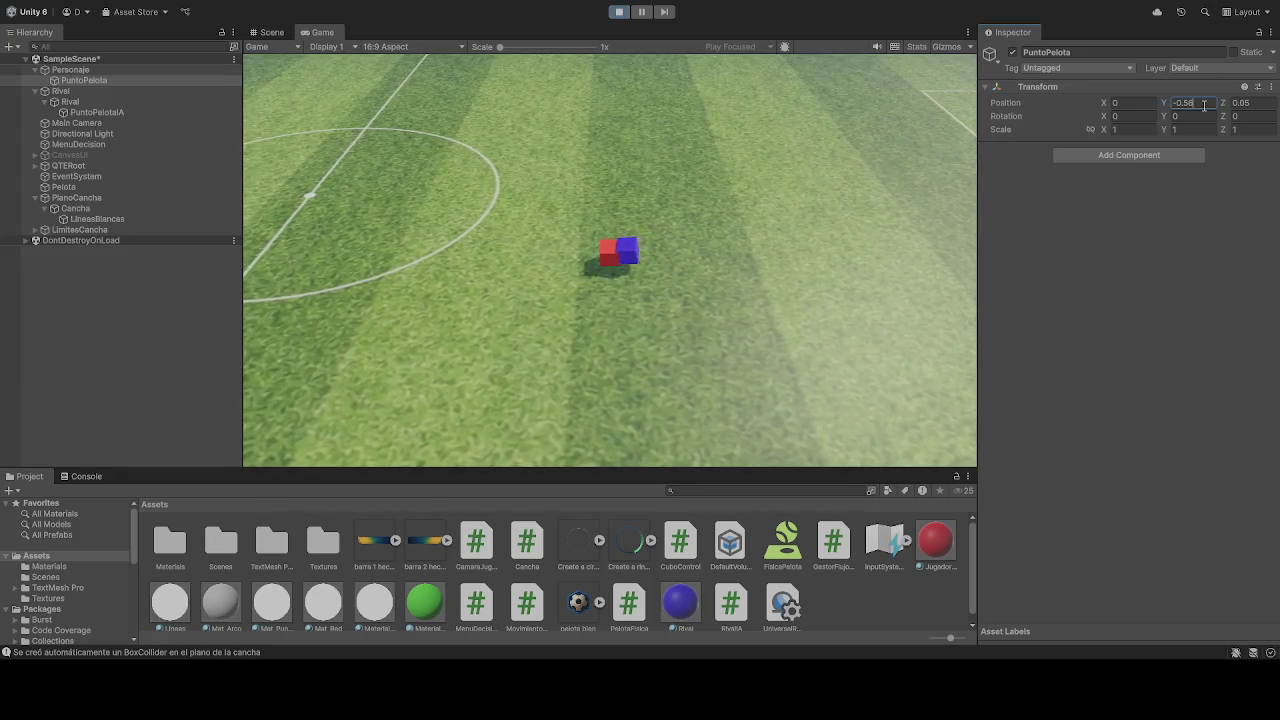
key(BackSpace)
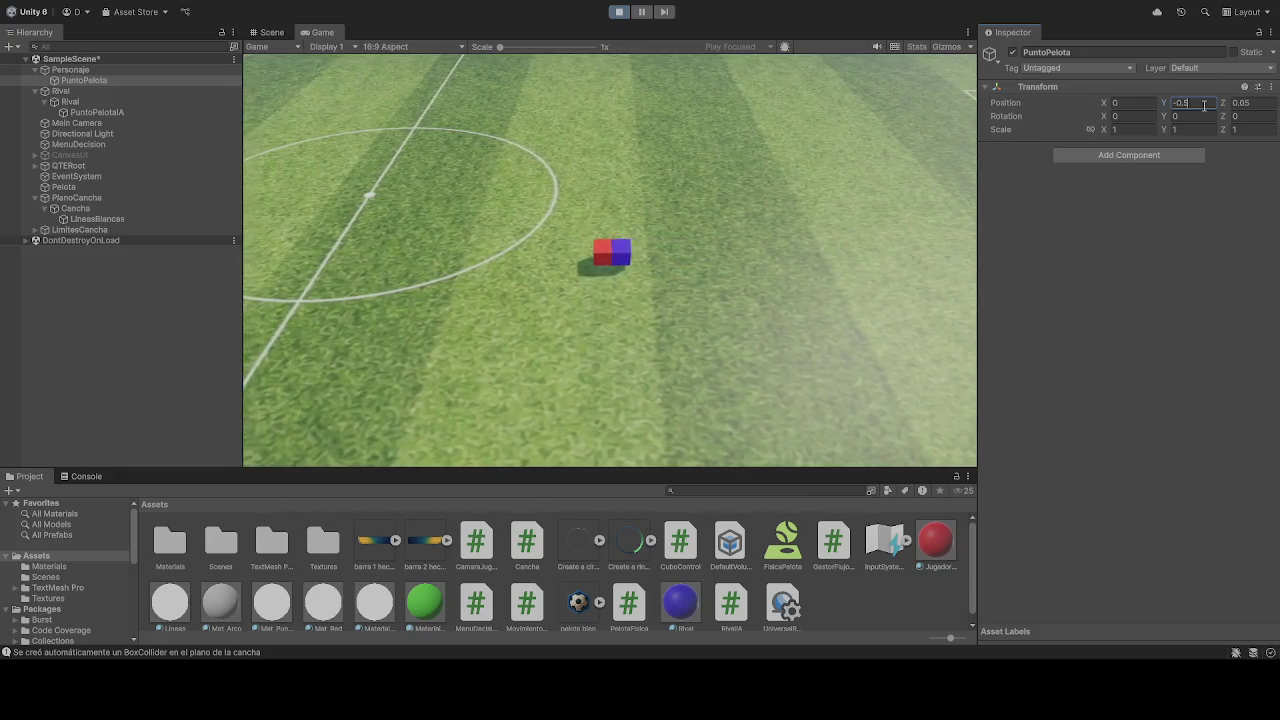
click(60, 91)
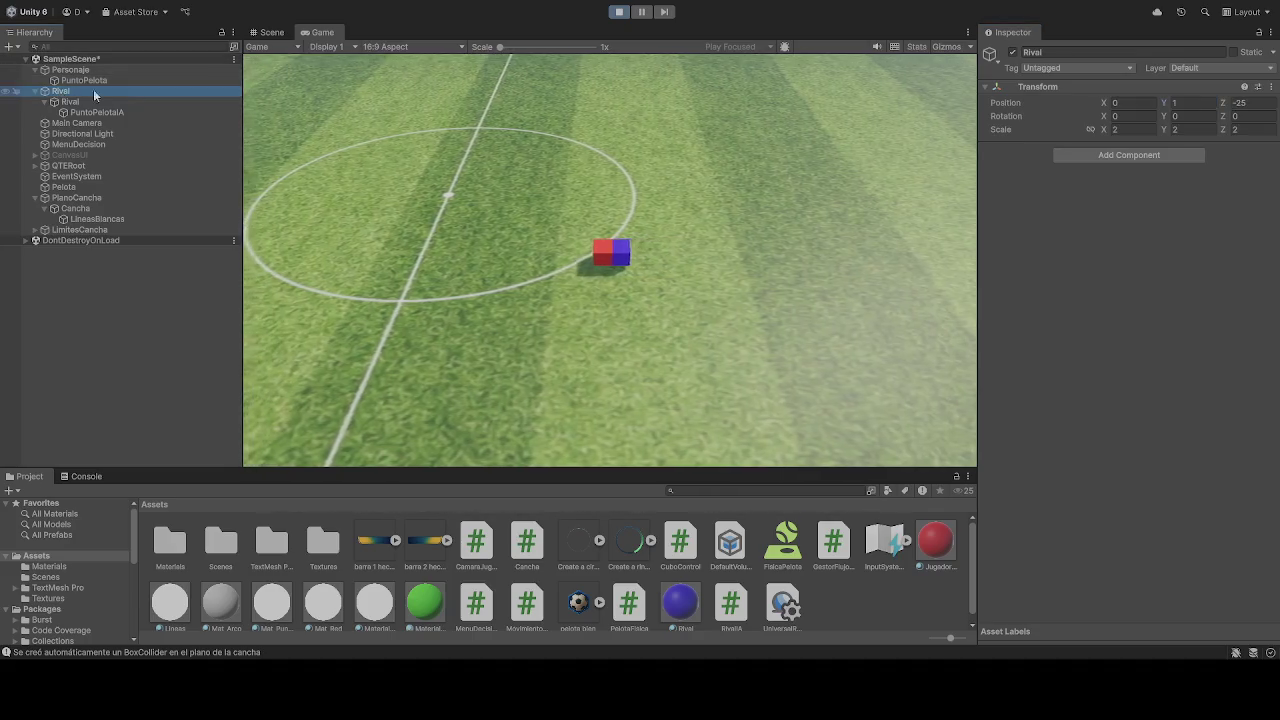
click(1013, 52)
click(84, 80)
click(1255, 102)
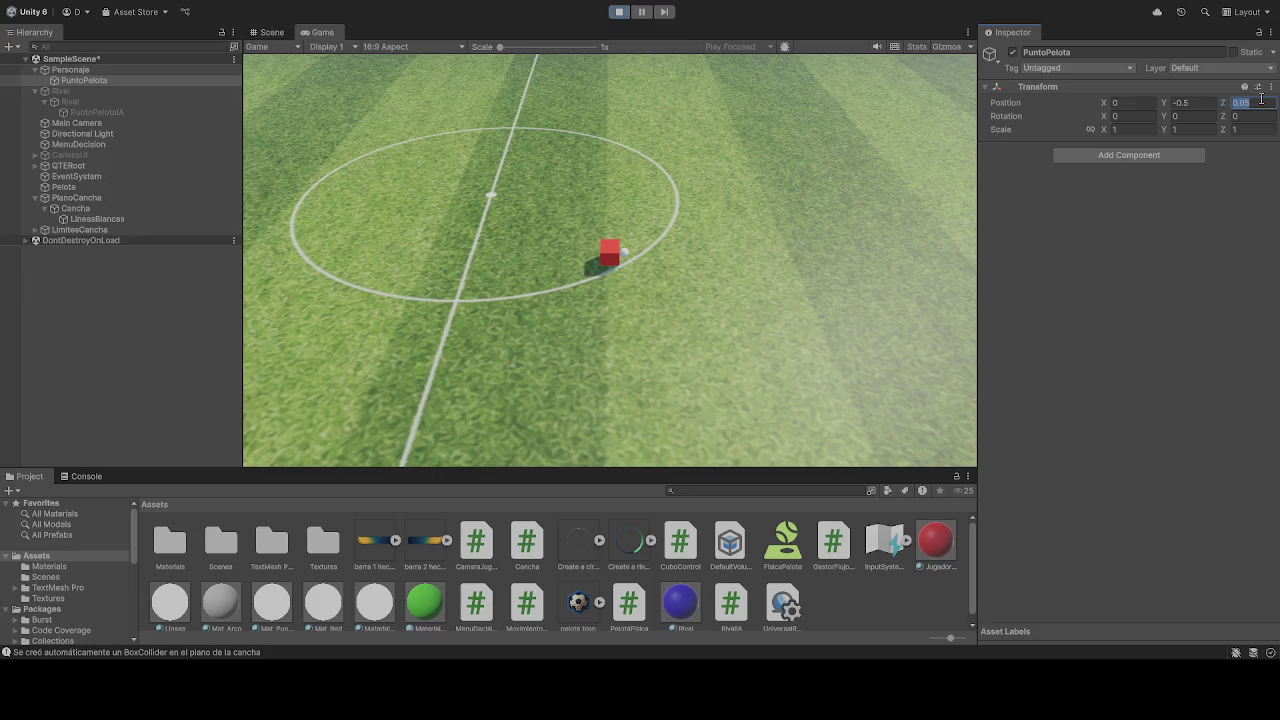
click(1184, 104)
text(-1)
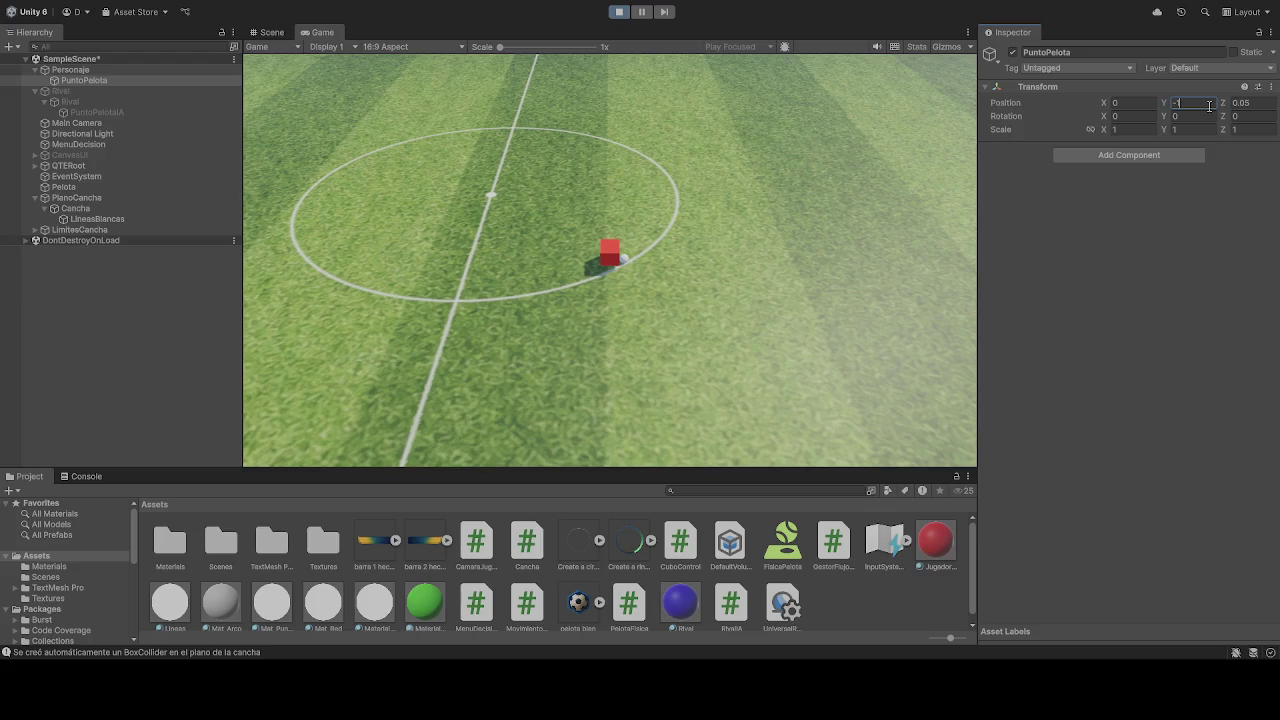
Stop the game, set PuntoPelota Position Y to -1, and play again.
click(620, 12)
click(1200, 104)
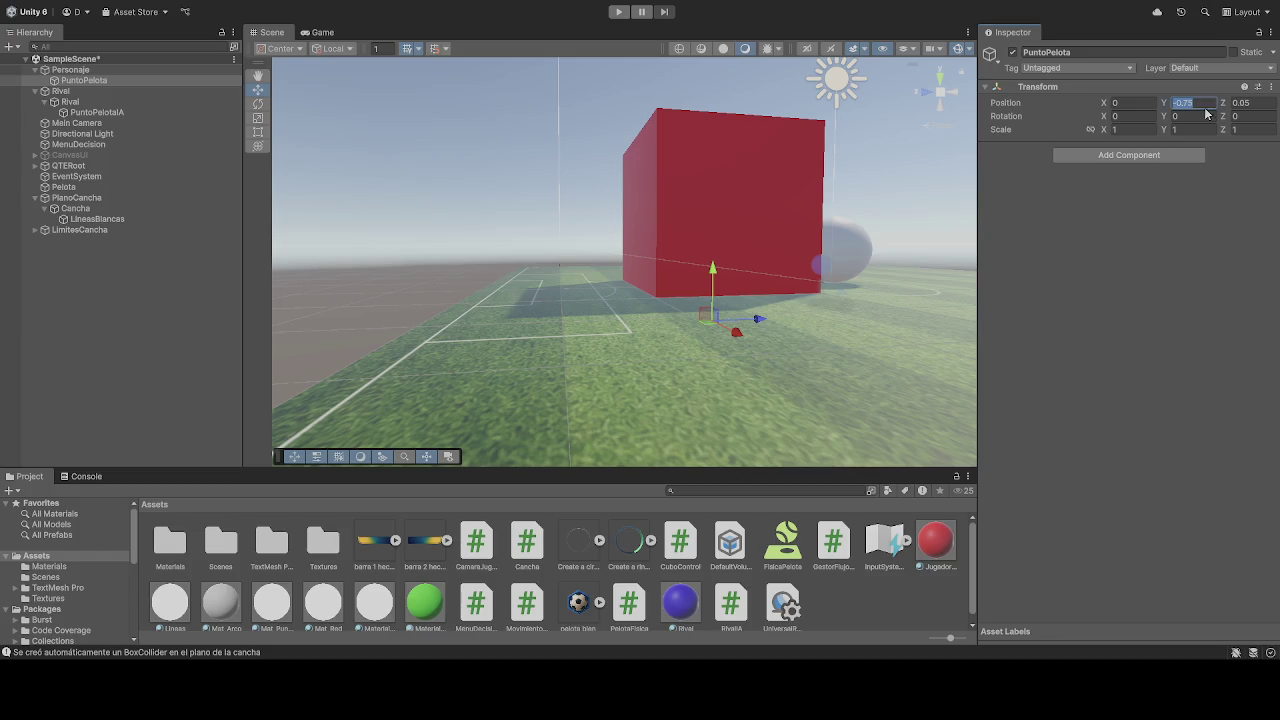
text(-0)
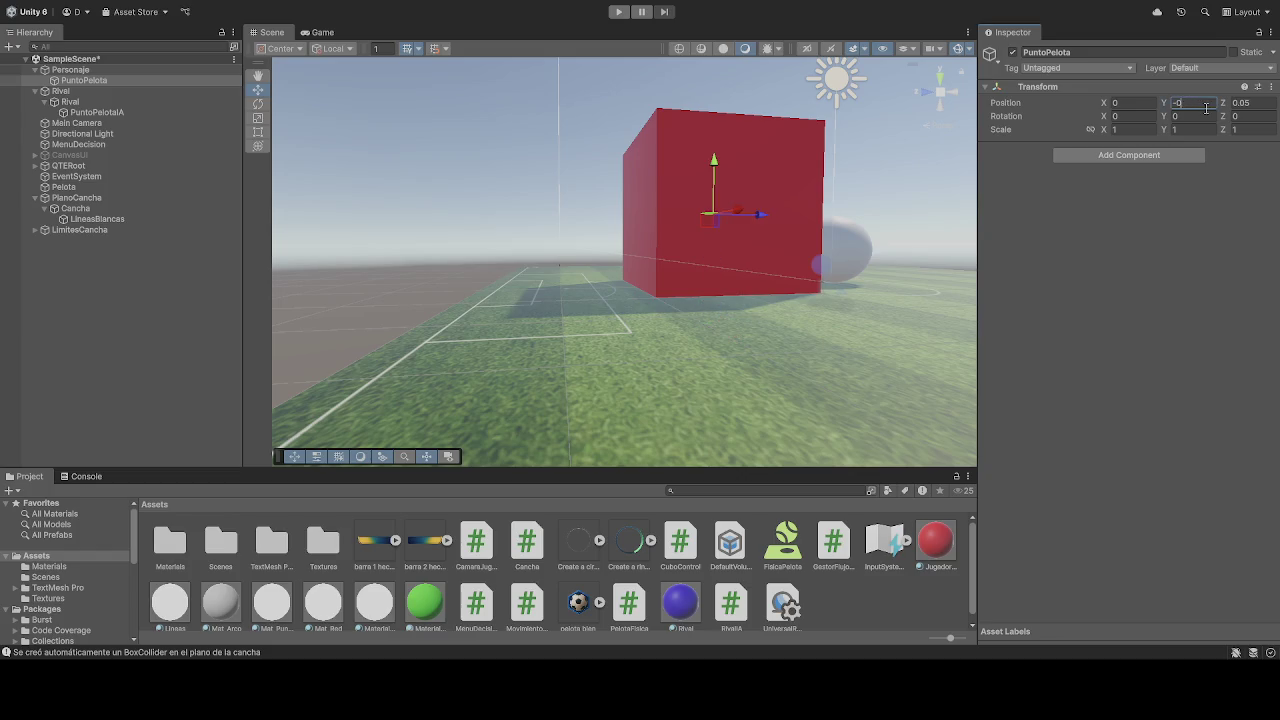
text(1)
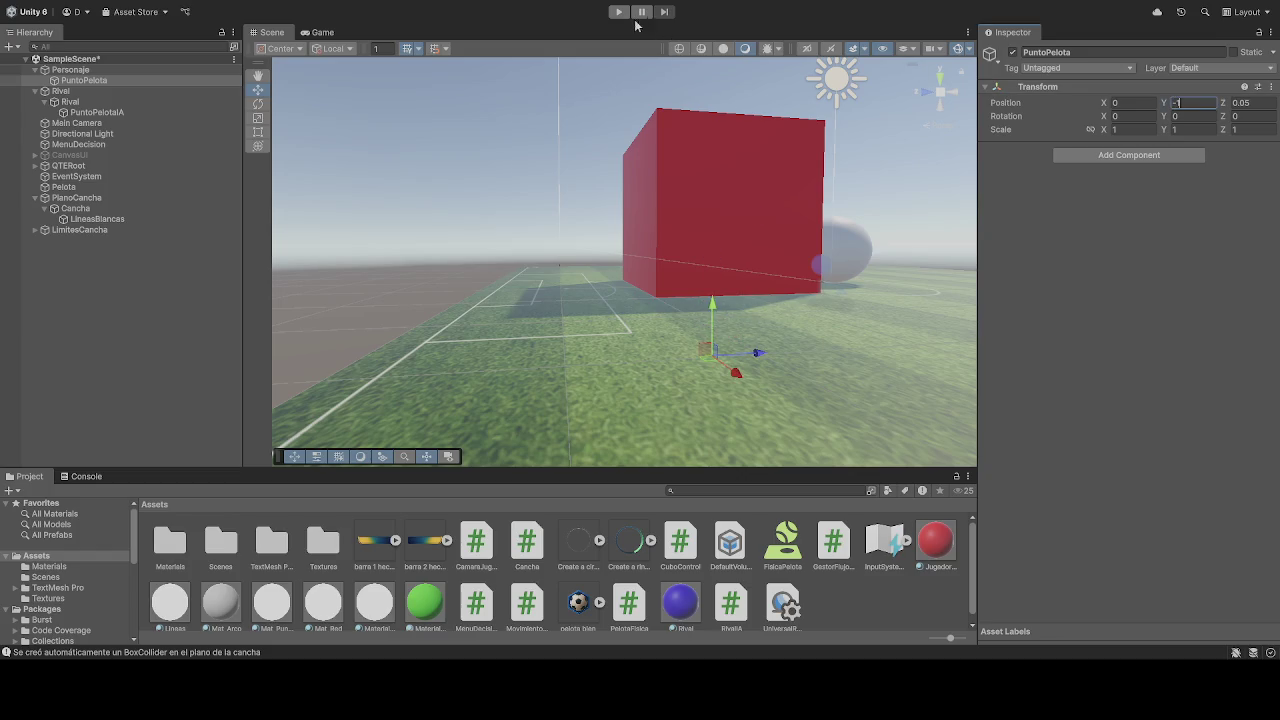
click(618, 12)
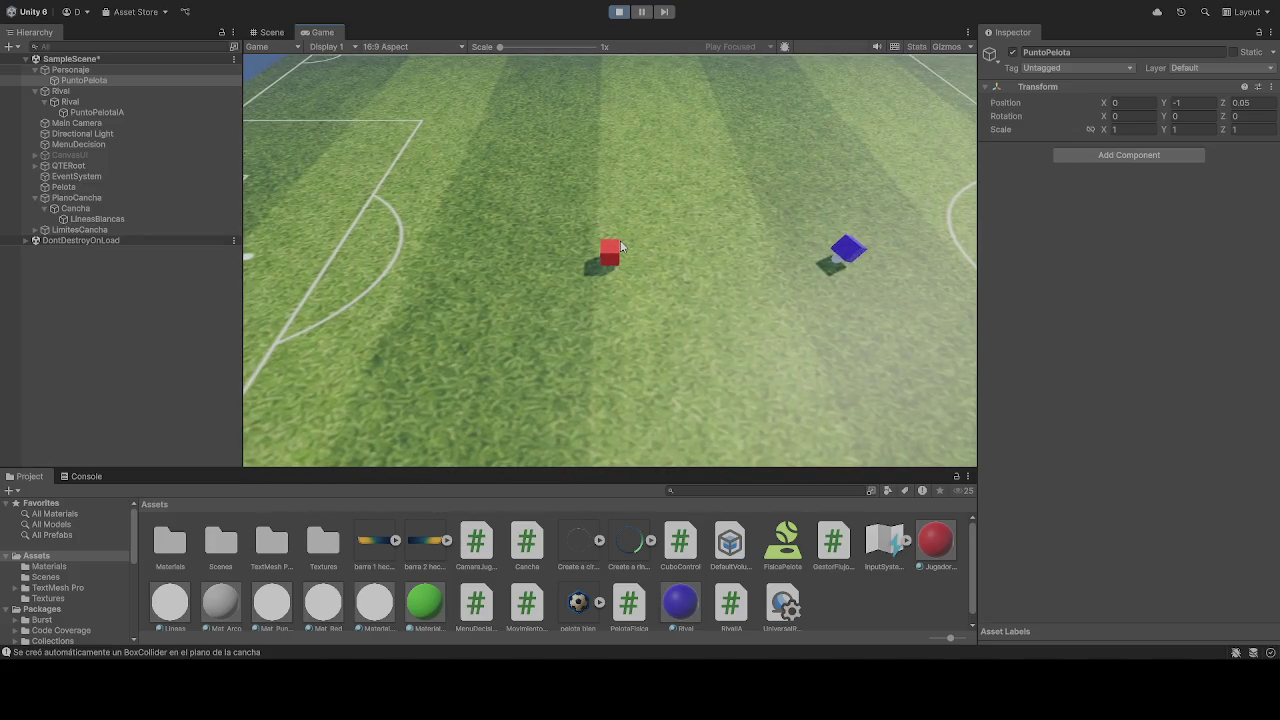
click(618, 12)
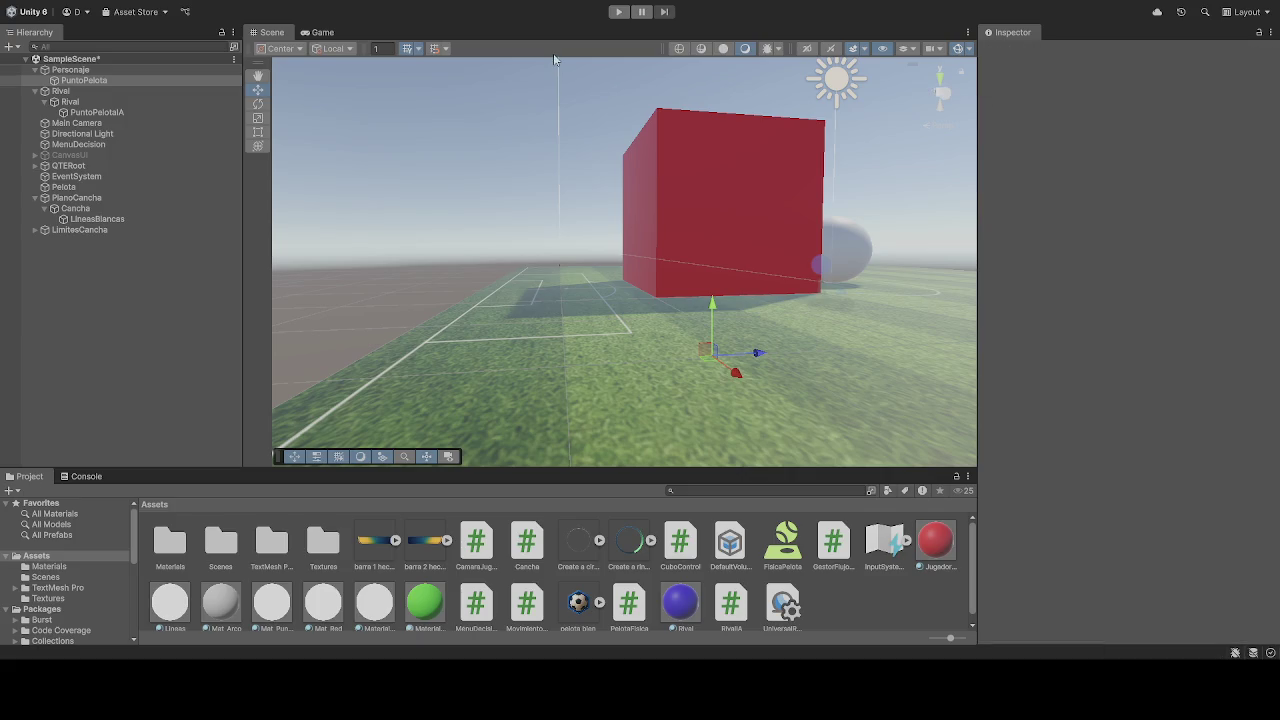
click(619, 12)
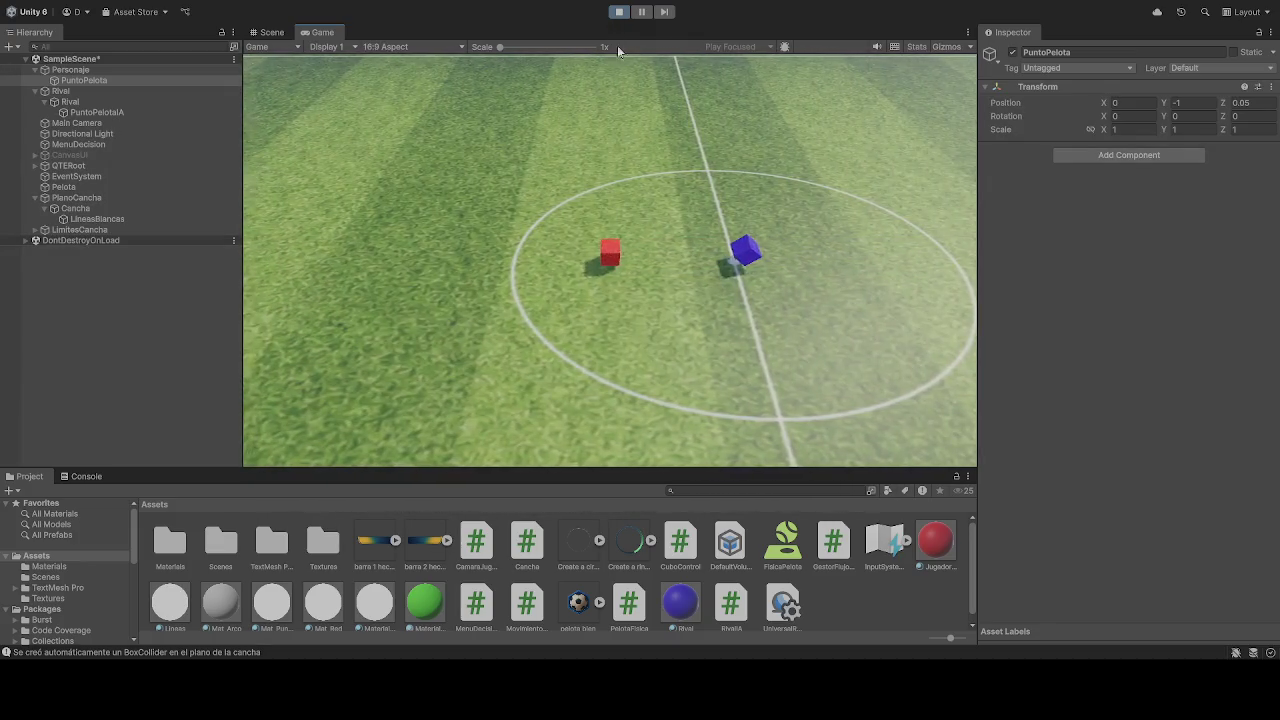
In the Scene view, select the red Personaje cube and try a height of 1.
click(265, 31)
mouse_move(620, 250)
mouse_down()
mouse_move(561, 266)
mouse_move(630, 208)
mouse_up()
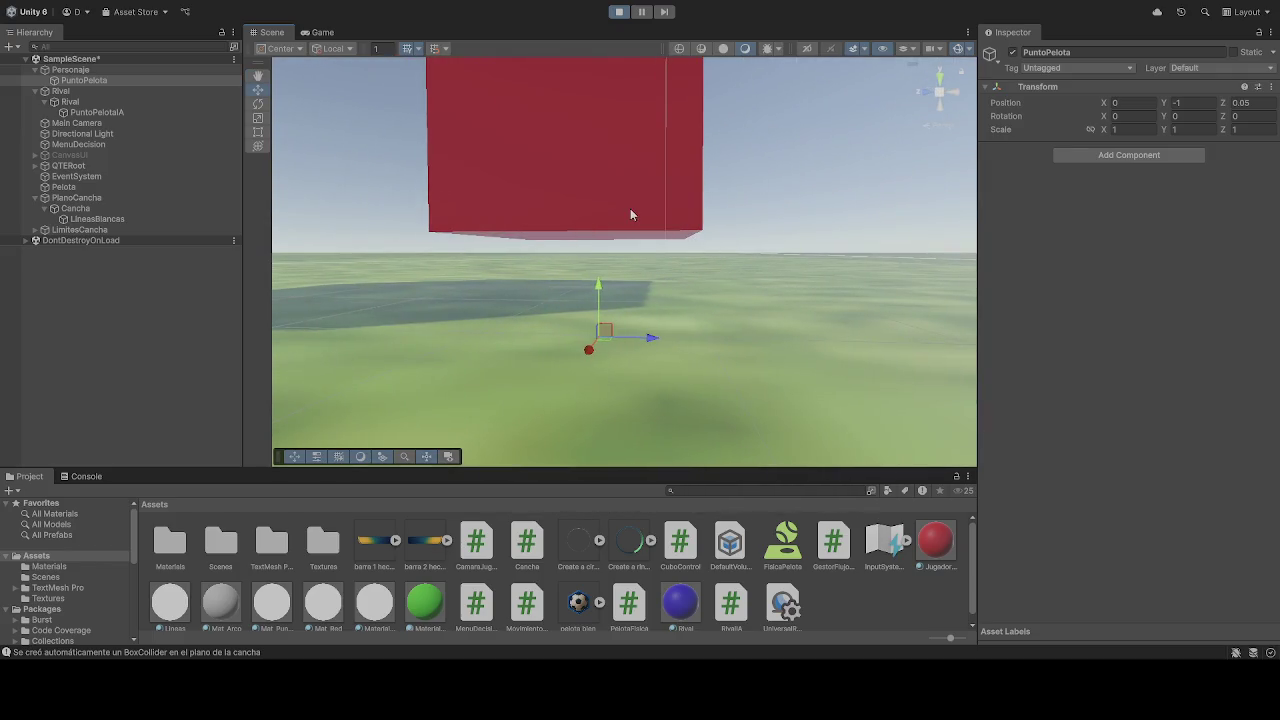
click(630, 208)
click(96, 70)
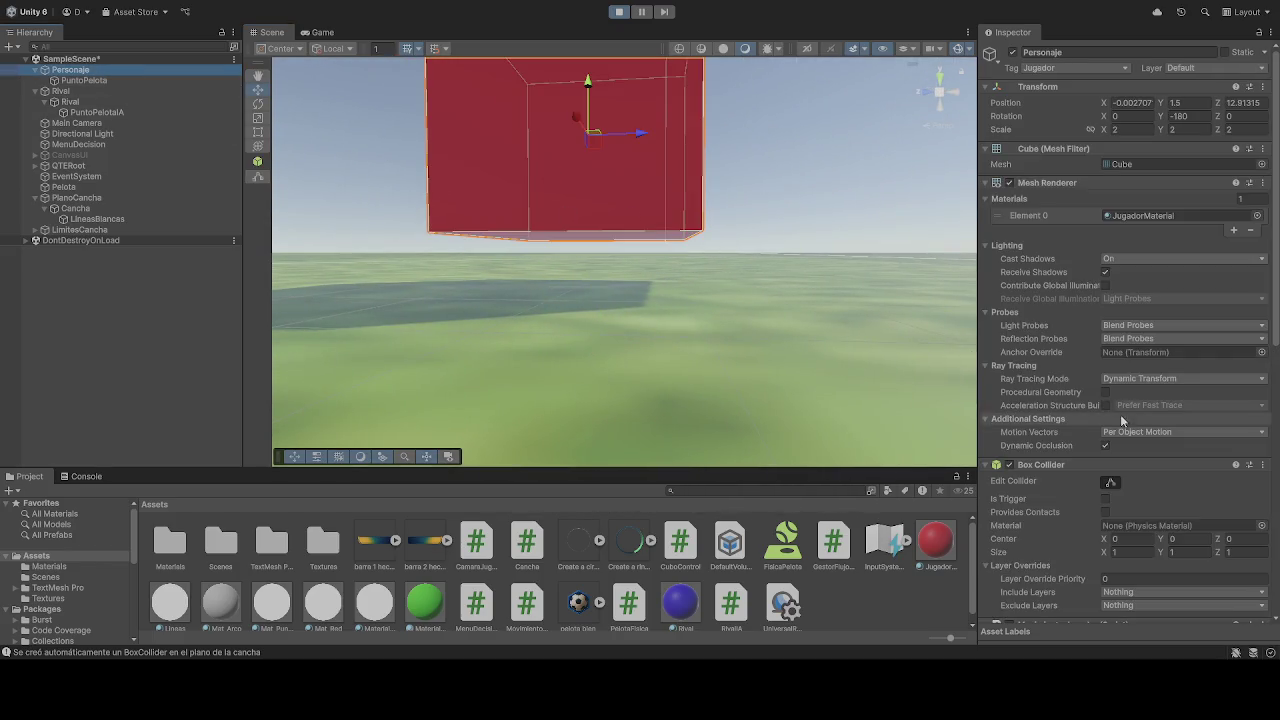
click(1190, 105)
text(1)
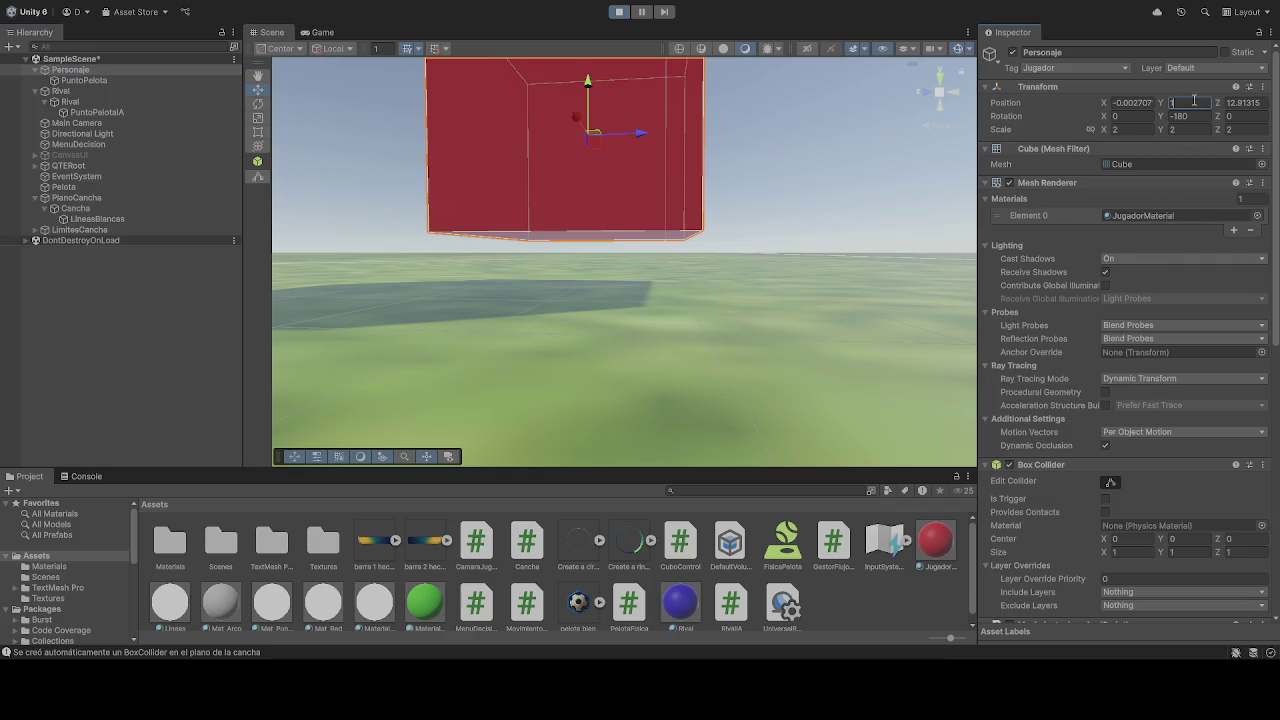
key(BackSpace)
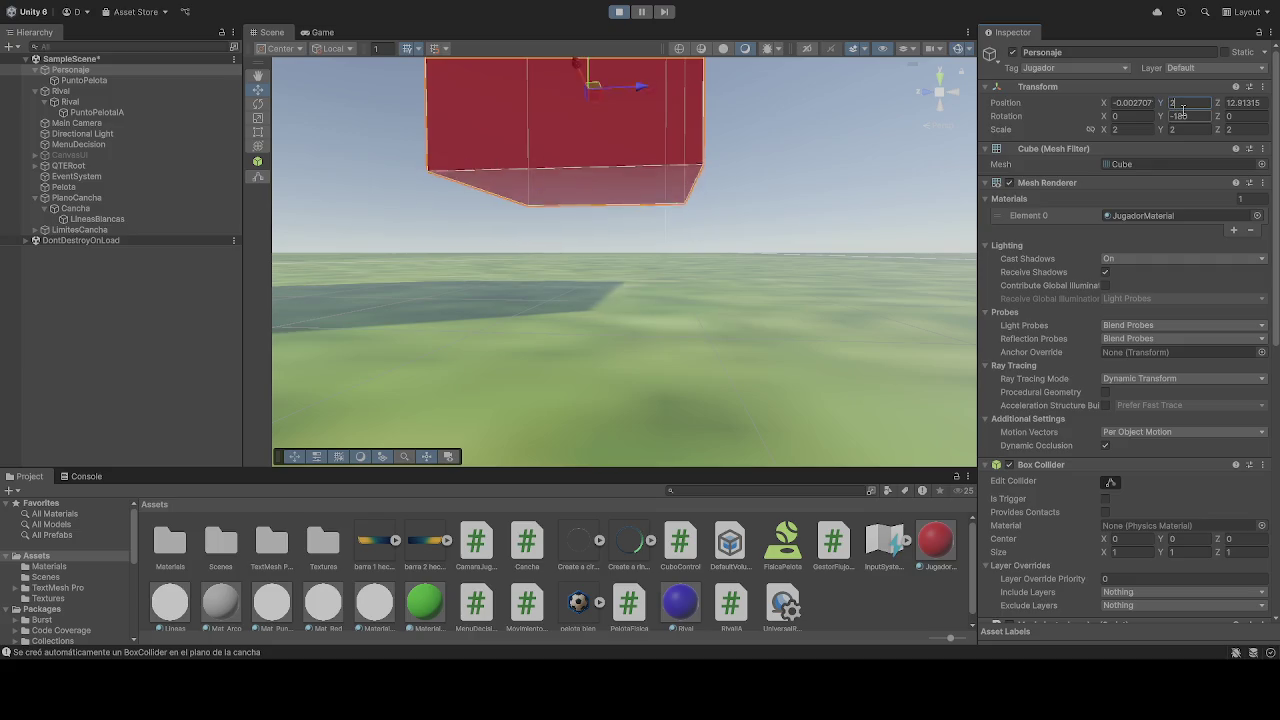
While playing, set the Personaje Box Collider size X, Y and Z to 0.
scroll(1153, 316, down, 4)
click(1185, 408)
text(0)
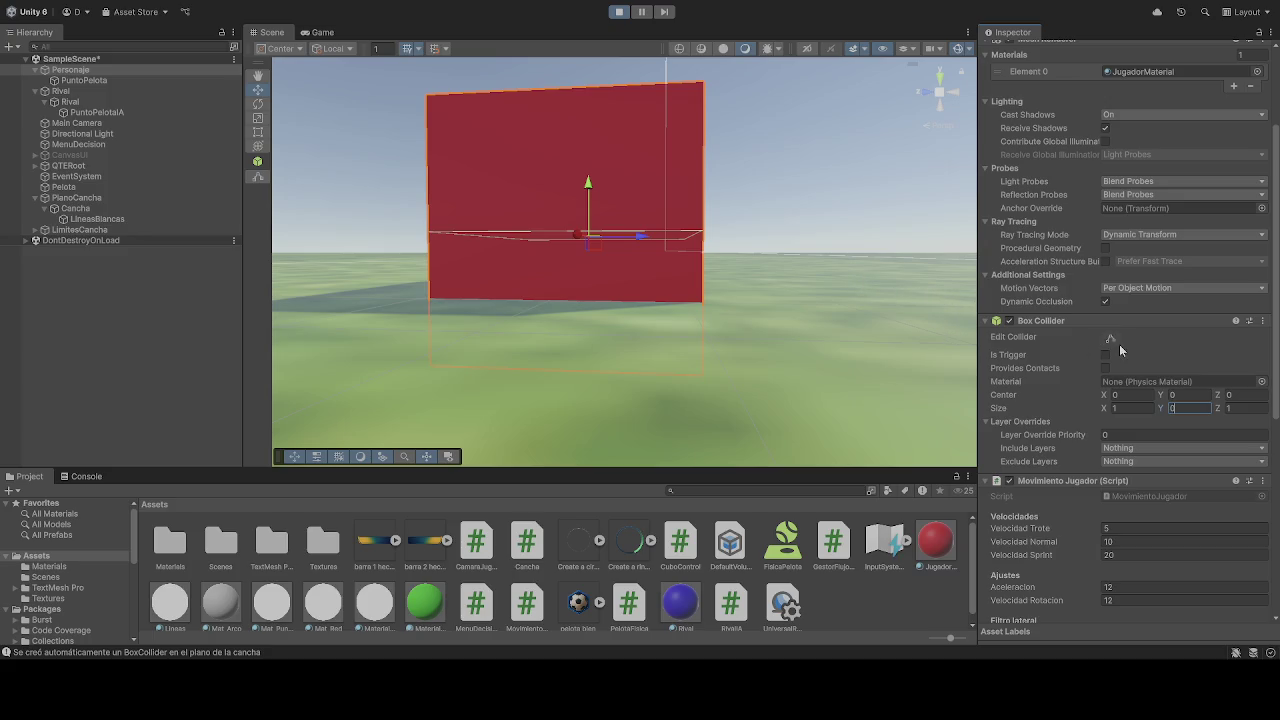
click(1117, 408)
text(0)
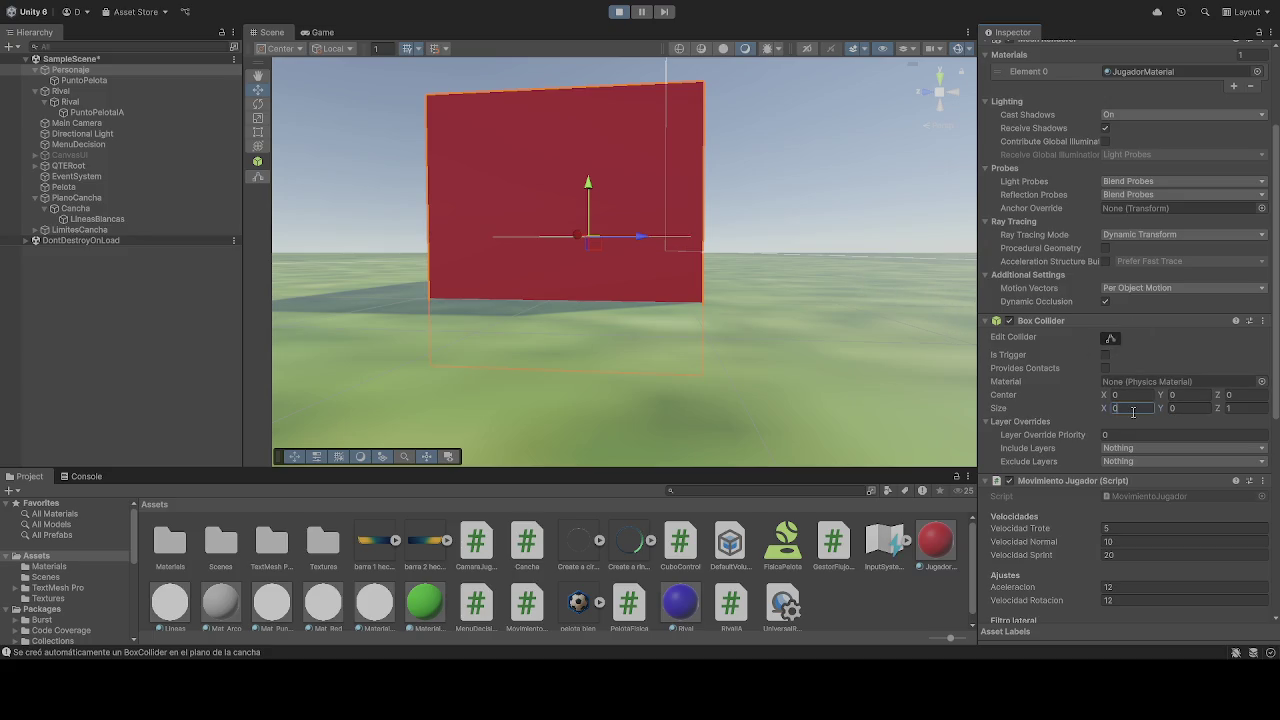
click(1240, 408)
text(0)
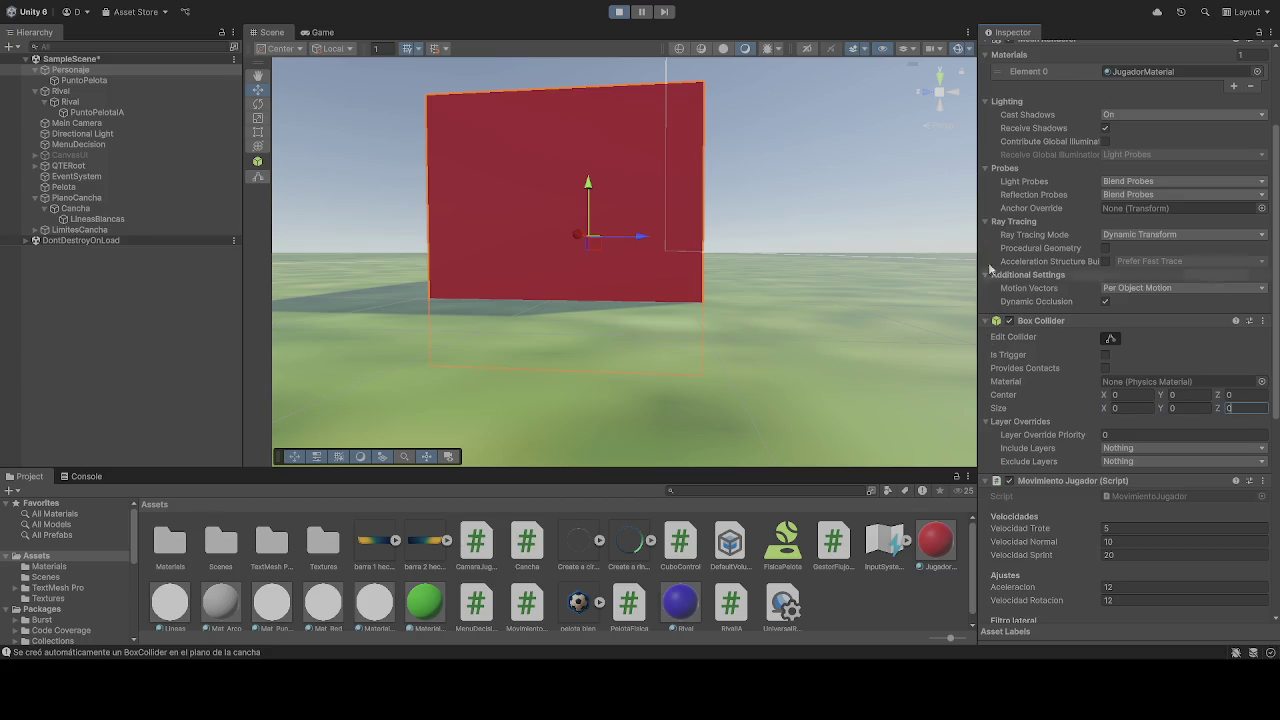
Stop the game, re-enter Box Collider size 0, 0, 0, and start a test run.
click(619, 11)
click(1184, 408)
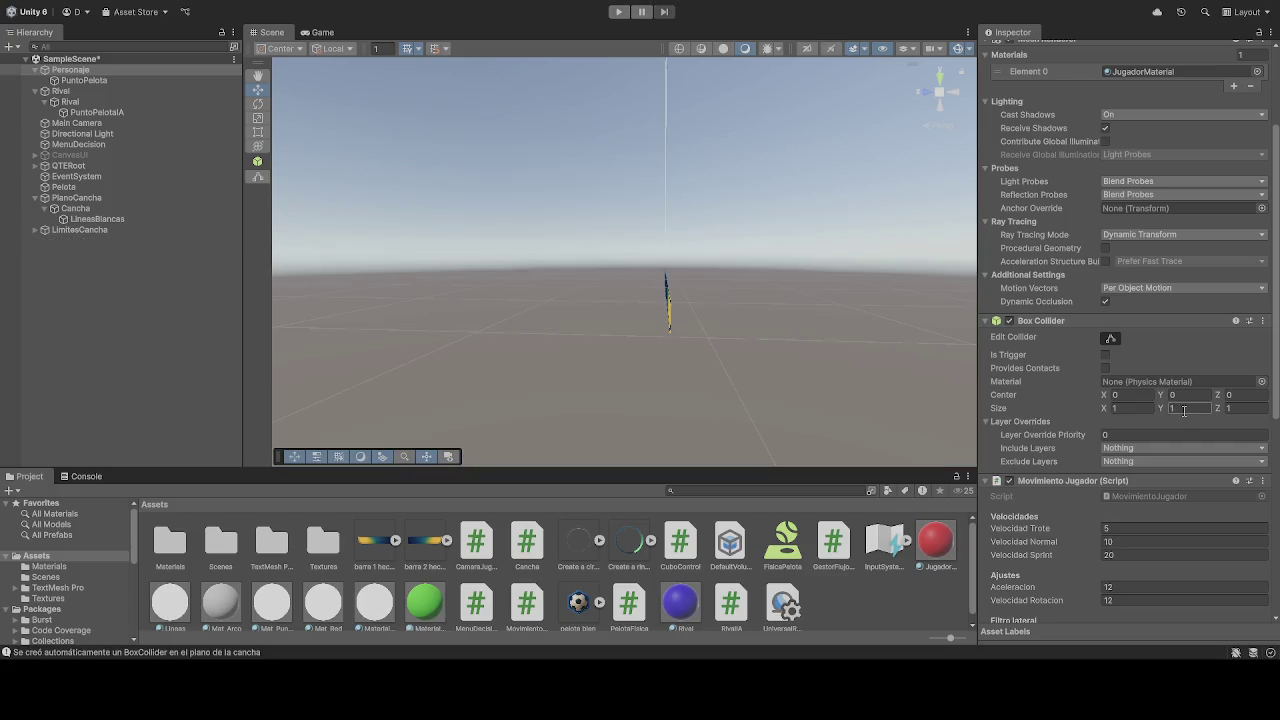
text(0)
key(shift+Tab)
text(0)
key(Tab)
key(Tab)
text(0)
scroll(1180, 365, up, 3)
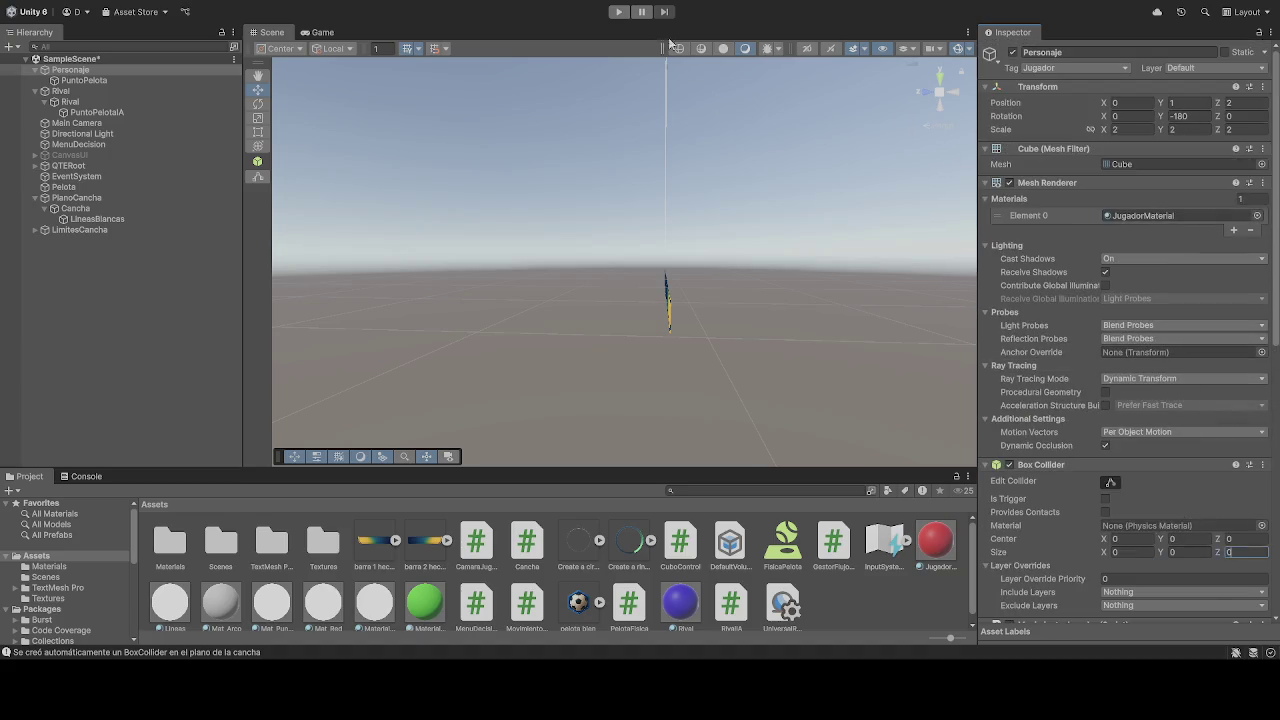
key(ctrl+p)
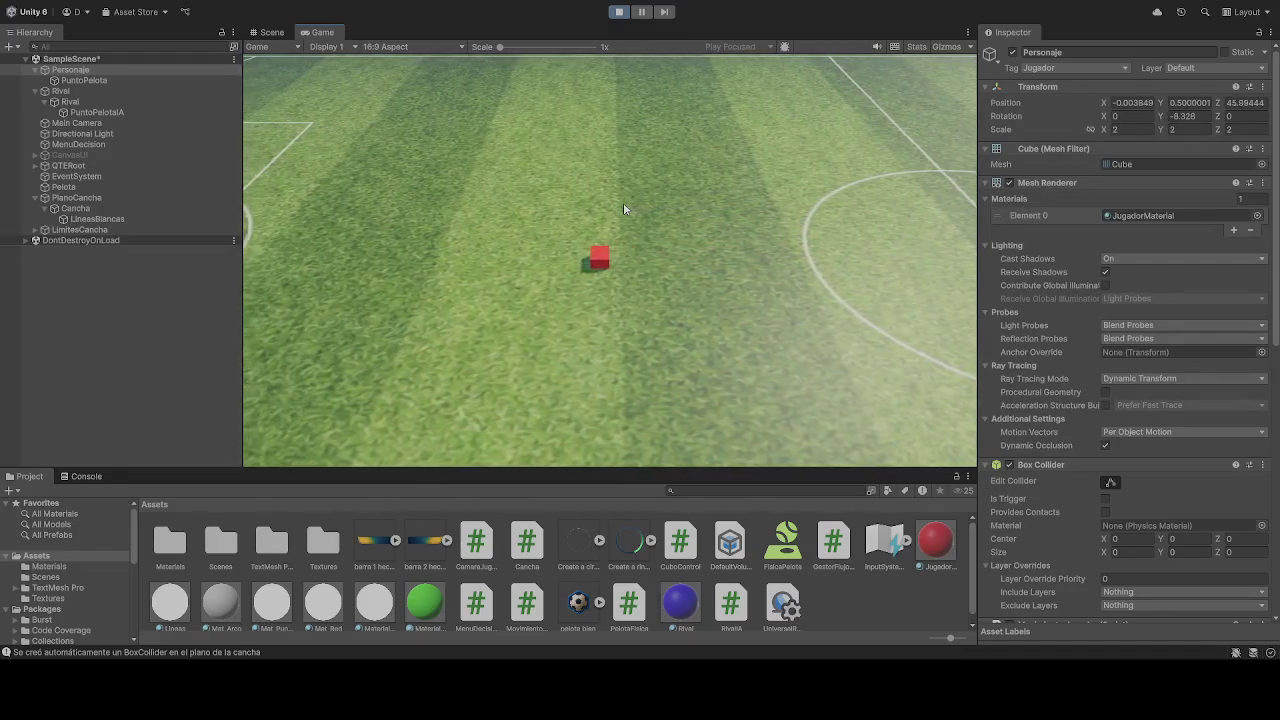
Drive the red cube forward with W and right with D toward the centre circle.
scroll(1132, 549, down, 10)
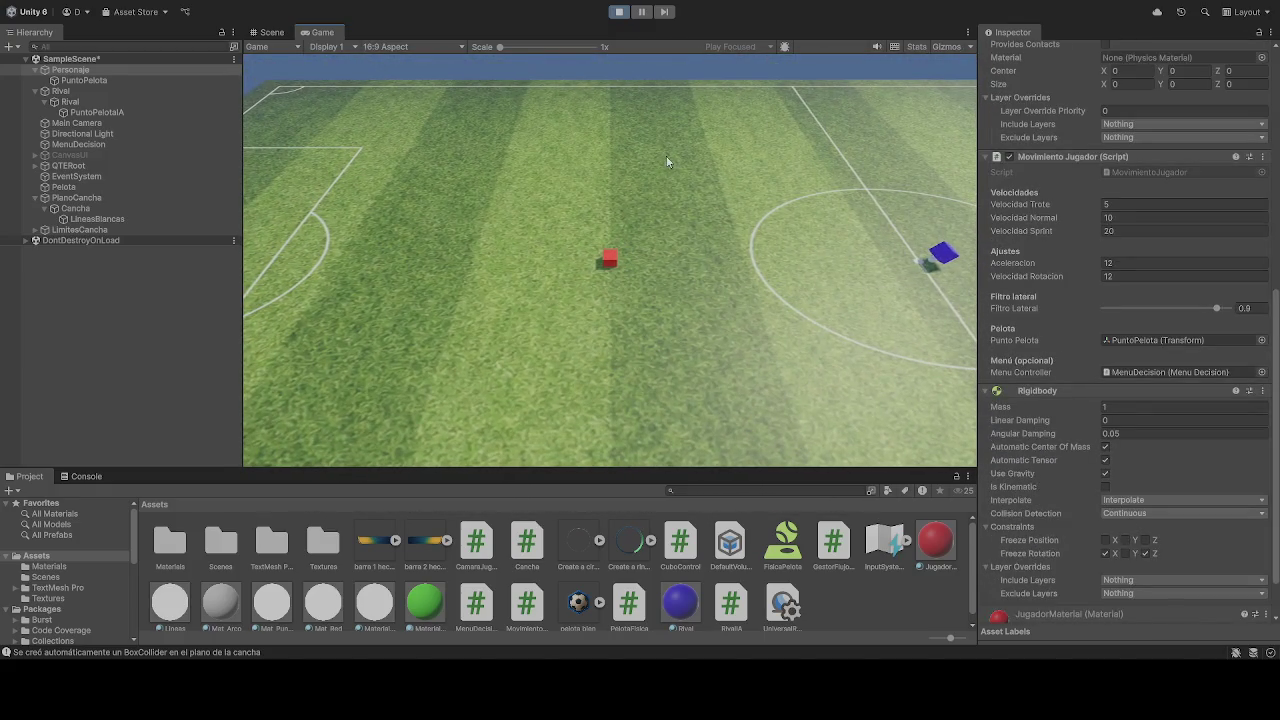
key(w)
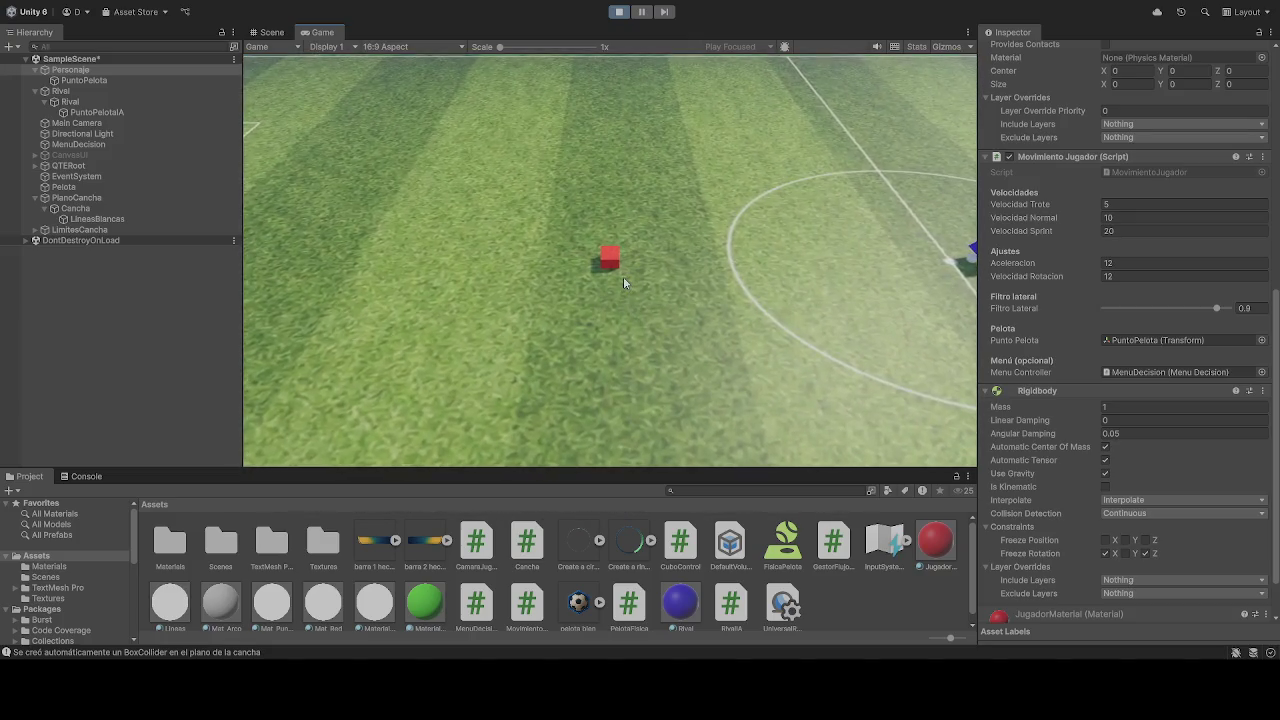
key(d)
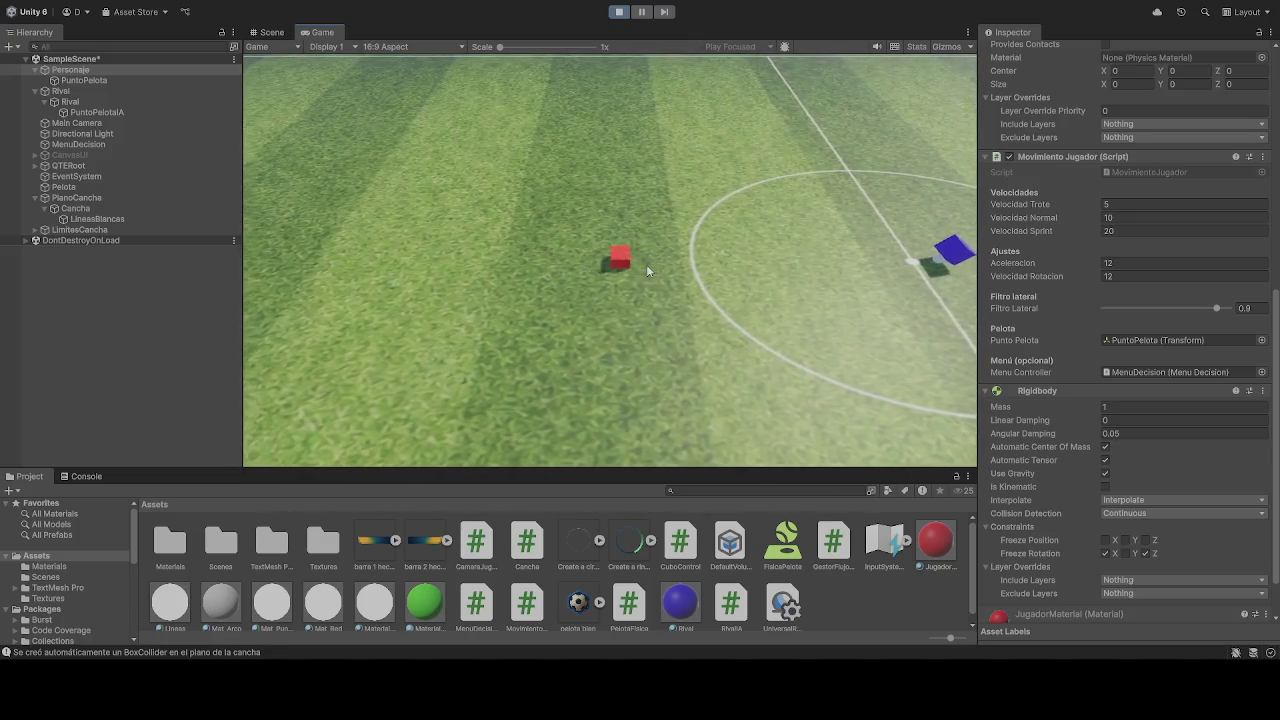
key(d)
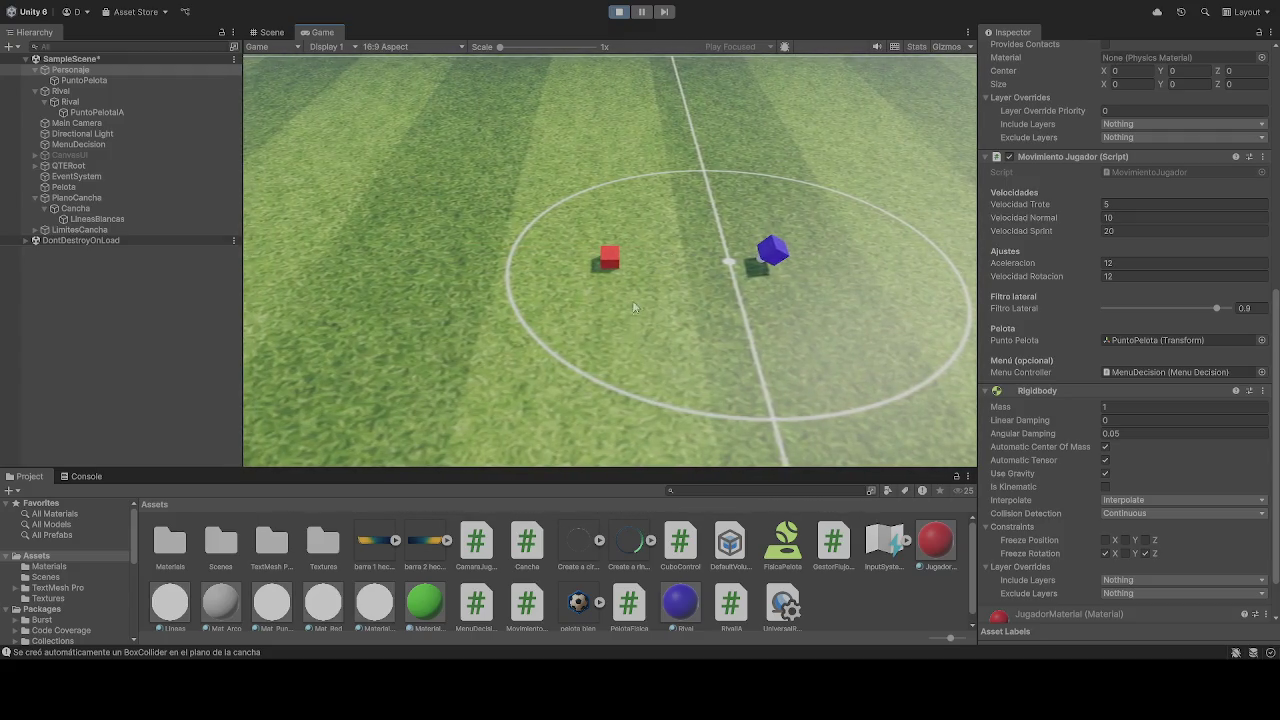
click(272, 32)
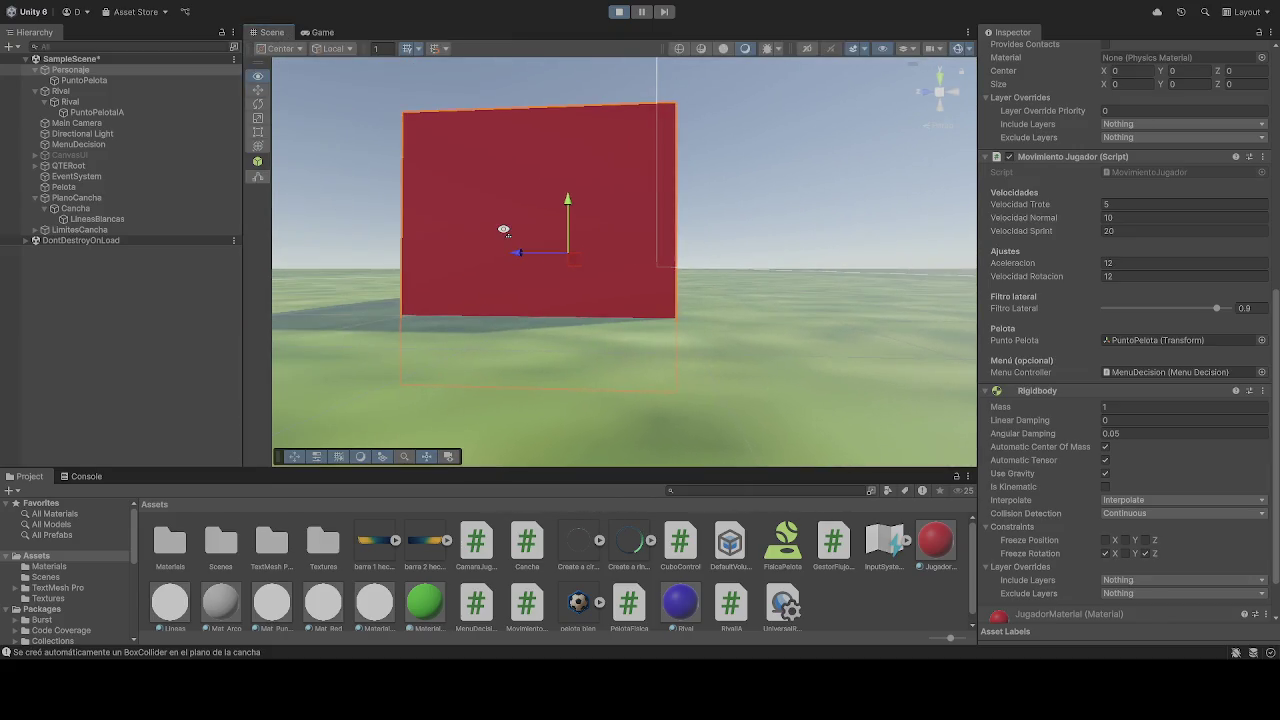
Stop the game, set the player's Box Collider Size Y to 1, and run it again.
scroll(1135, 206, down, 2)
scroll(1135, 206, up, 10)
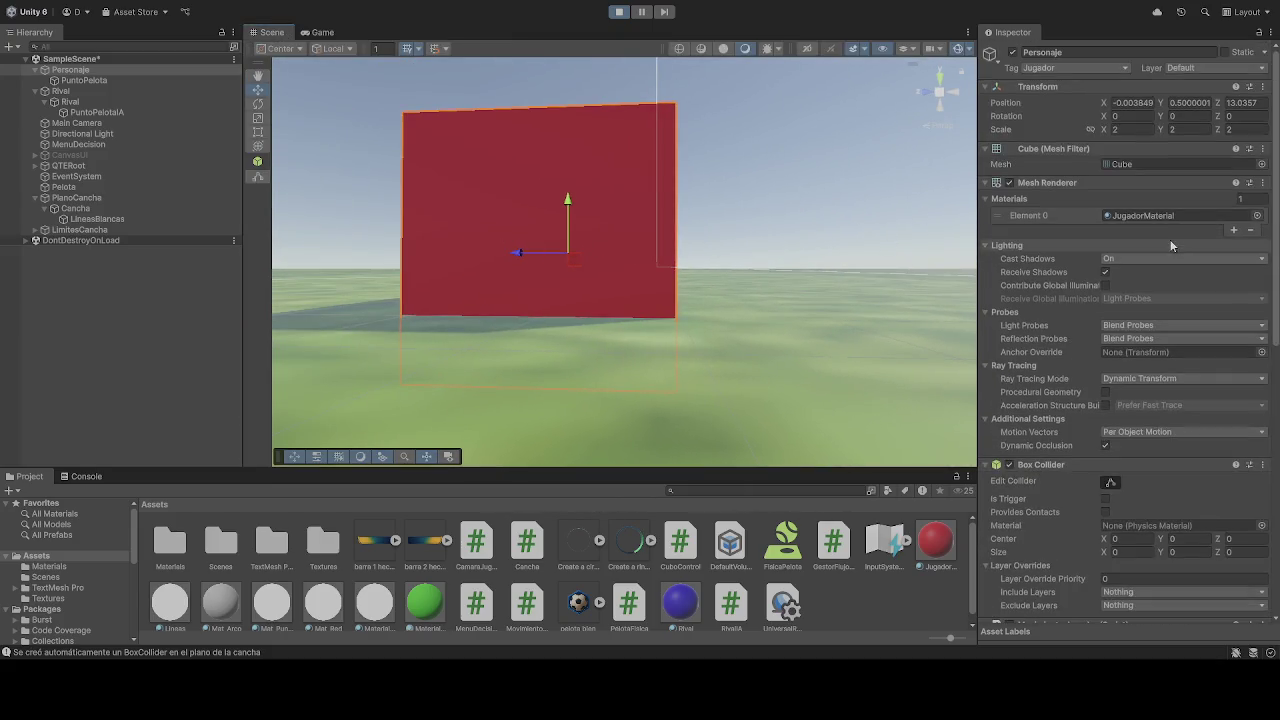
click(1191, 103)
text(1)
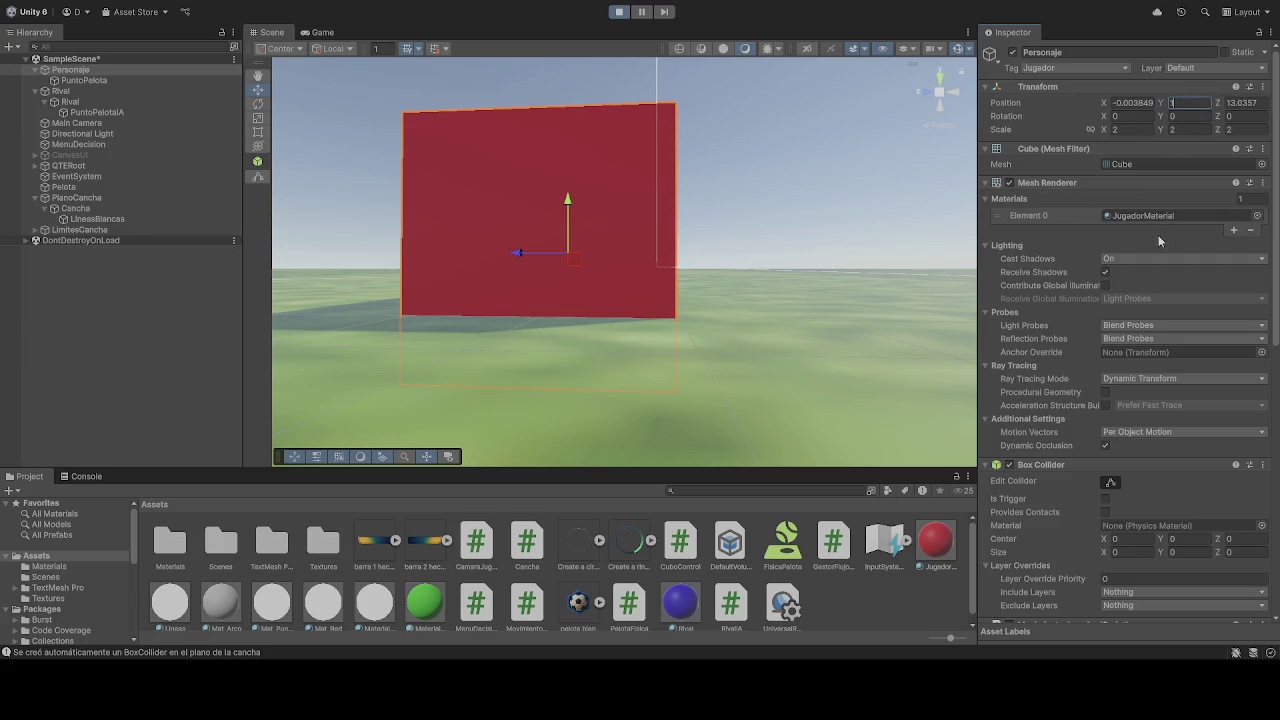
click(619, 11)
click(1186, 552)
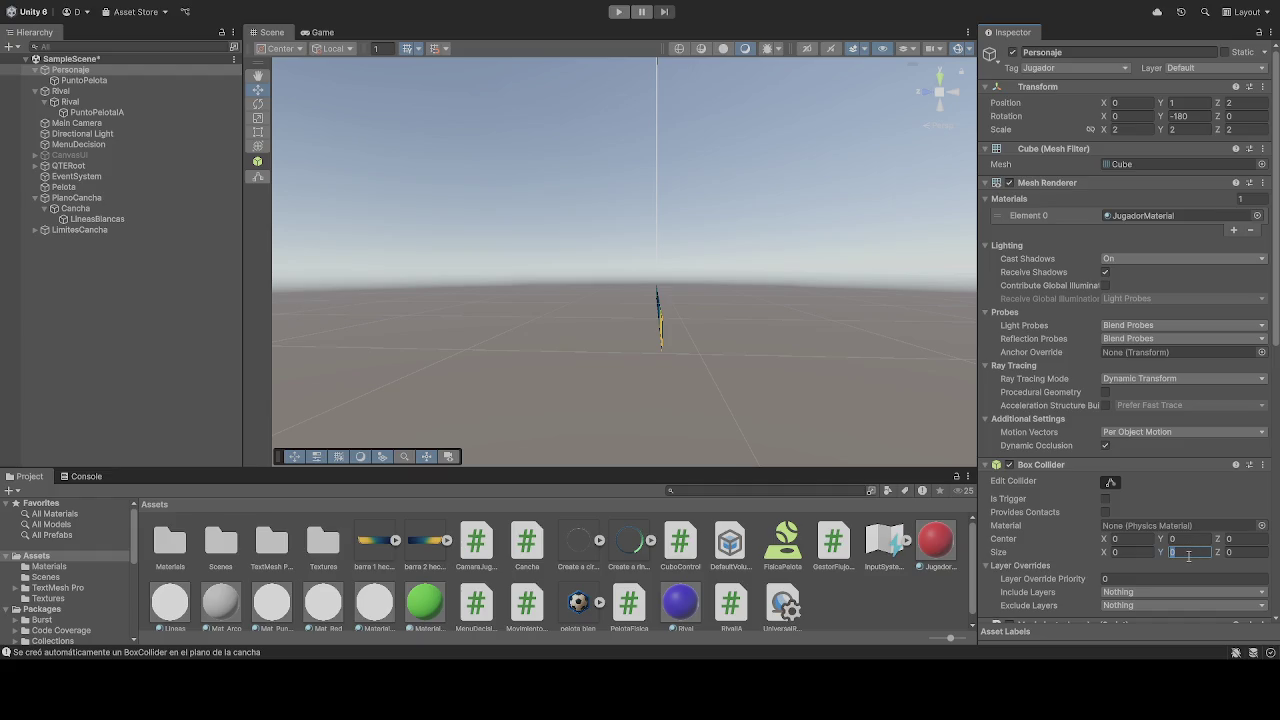
text(1)
click(619, 11)
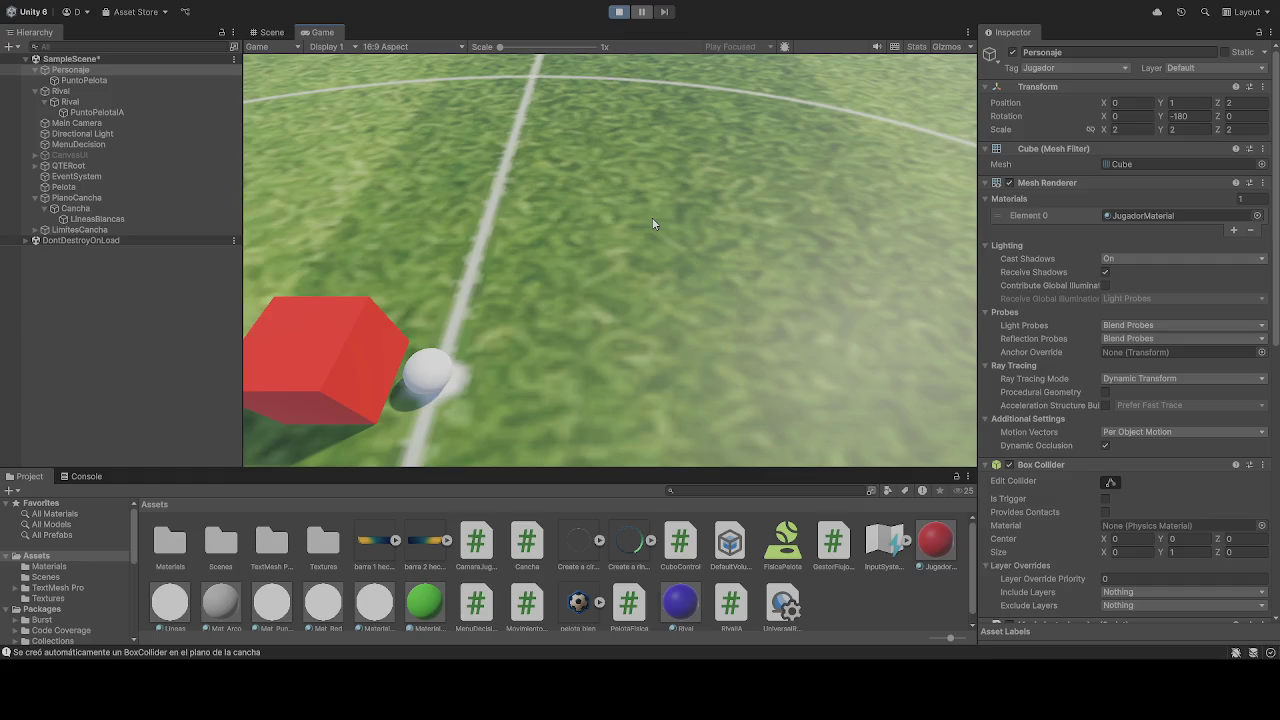
Stop play, set the player collider Size X and Z to 1, and play again.
click(619, 11)
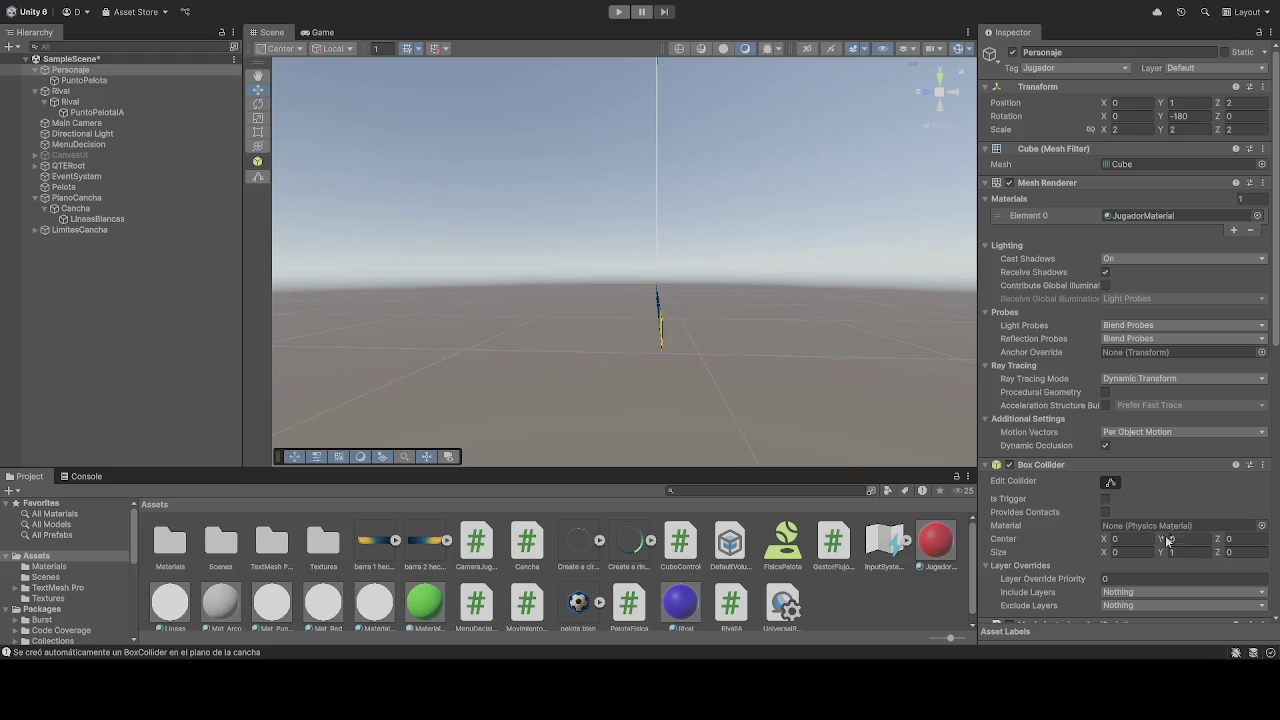
click(1178, 552)
click(1130, 552)
text(1)
click(1232, 552)
click(621, 14)
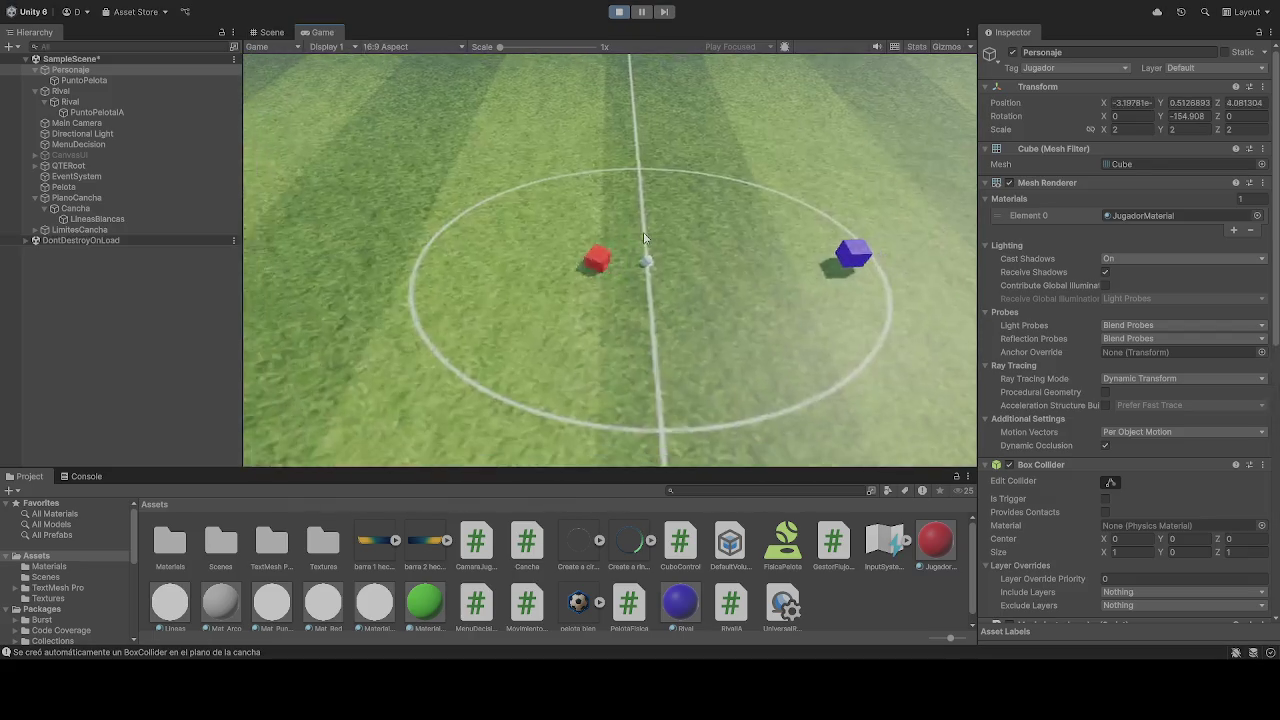
During play, try player cube Position Y values of 1 and 1.5, checking the Game view.
click(271, 32)
mouse_move(518, 222)
mouse_down()
mouse_move(551, 323)
mouse_move(457, 315)
mouse_move(634, 243)
mouse_move(790, 245)
mouse_up()
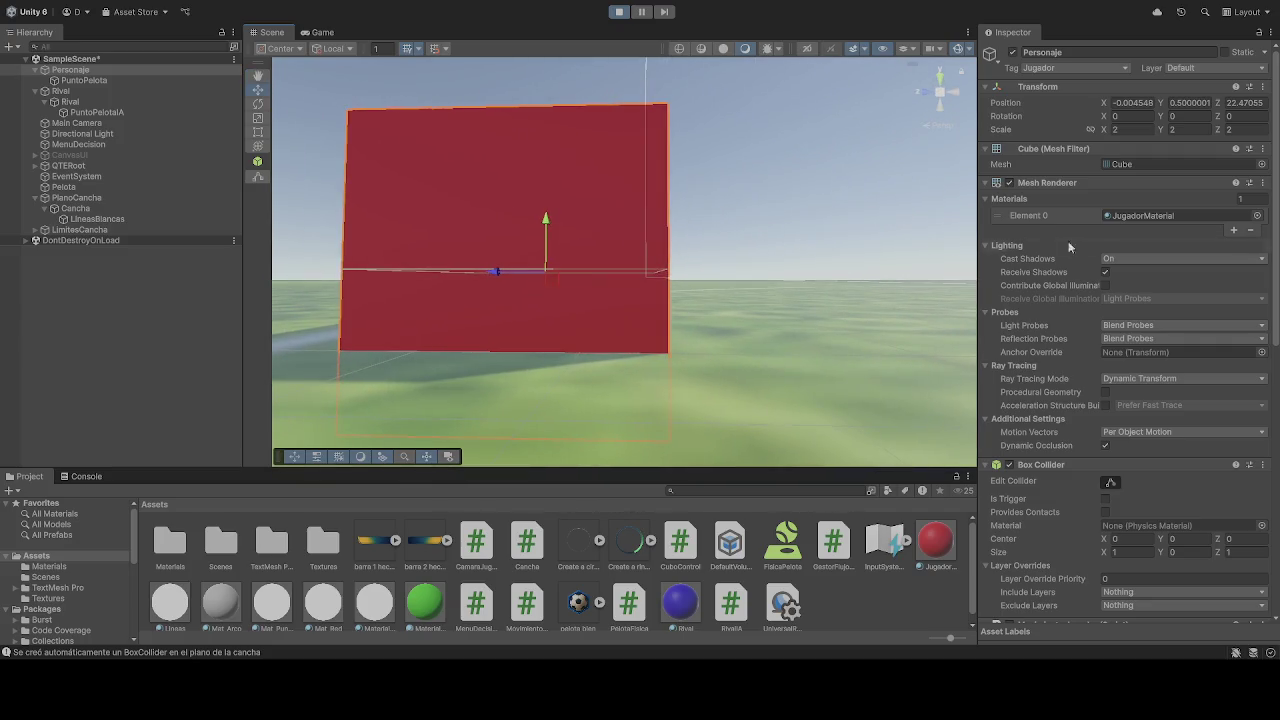
click(1200, 104)
text(1)
click(320, 32)
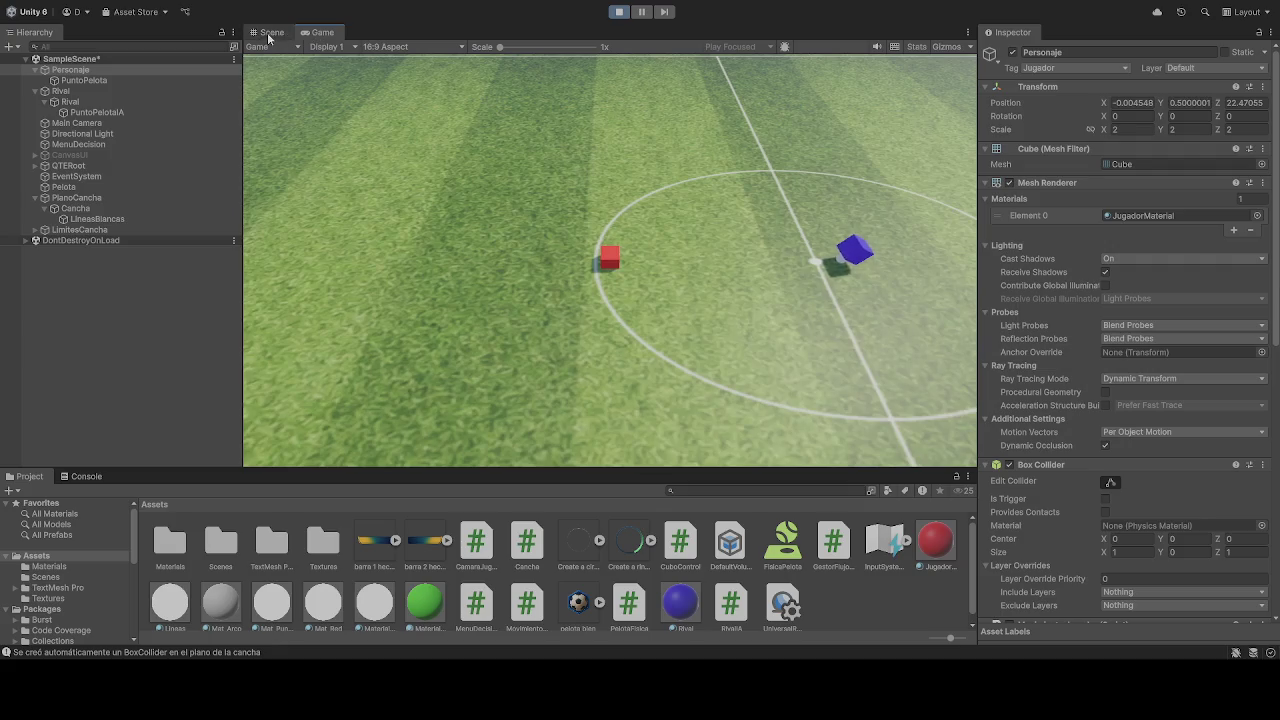
click(268, 32)
click(1193, 105)
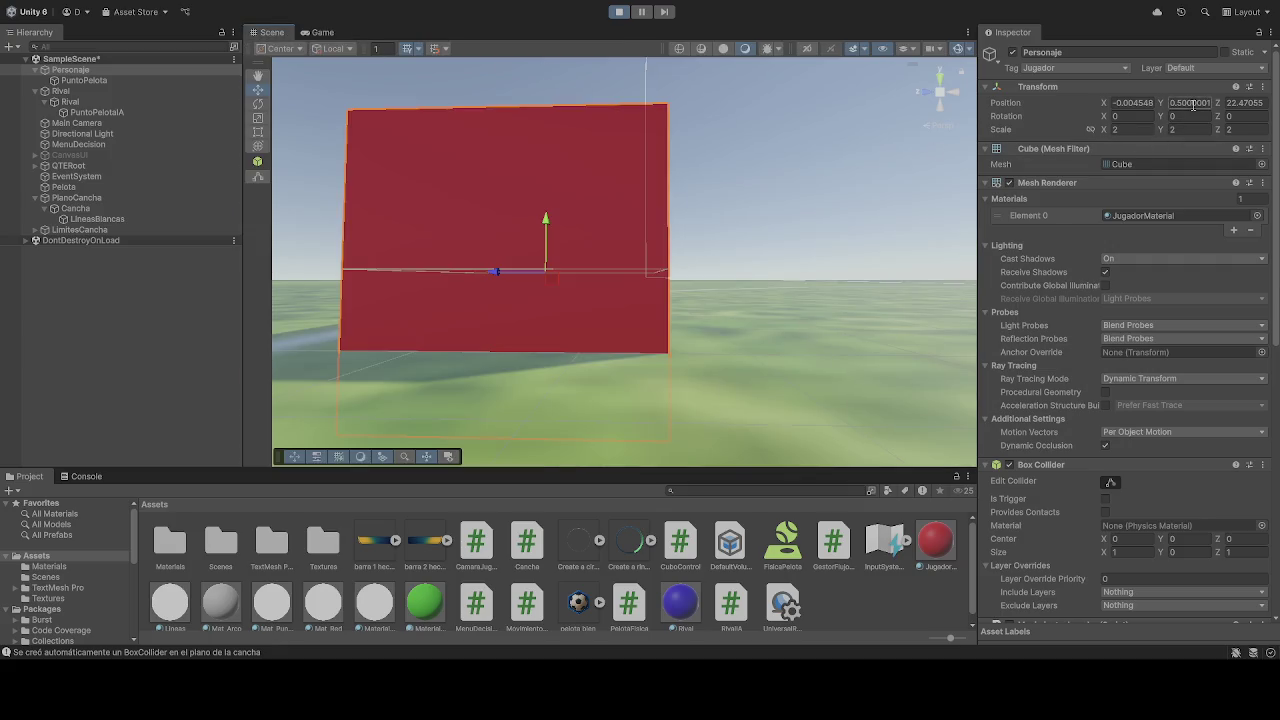
text(1.5)
Undo the height change, set the player collider Size Y to 0.5, then test-run and stop.
click(1192, 552)
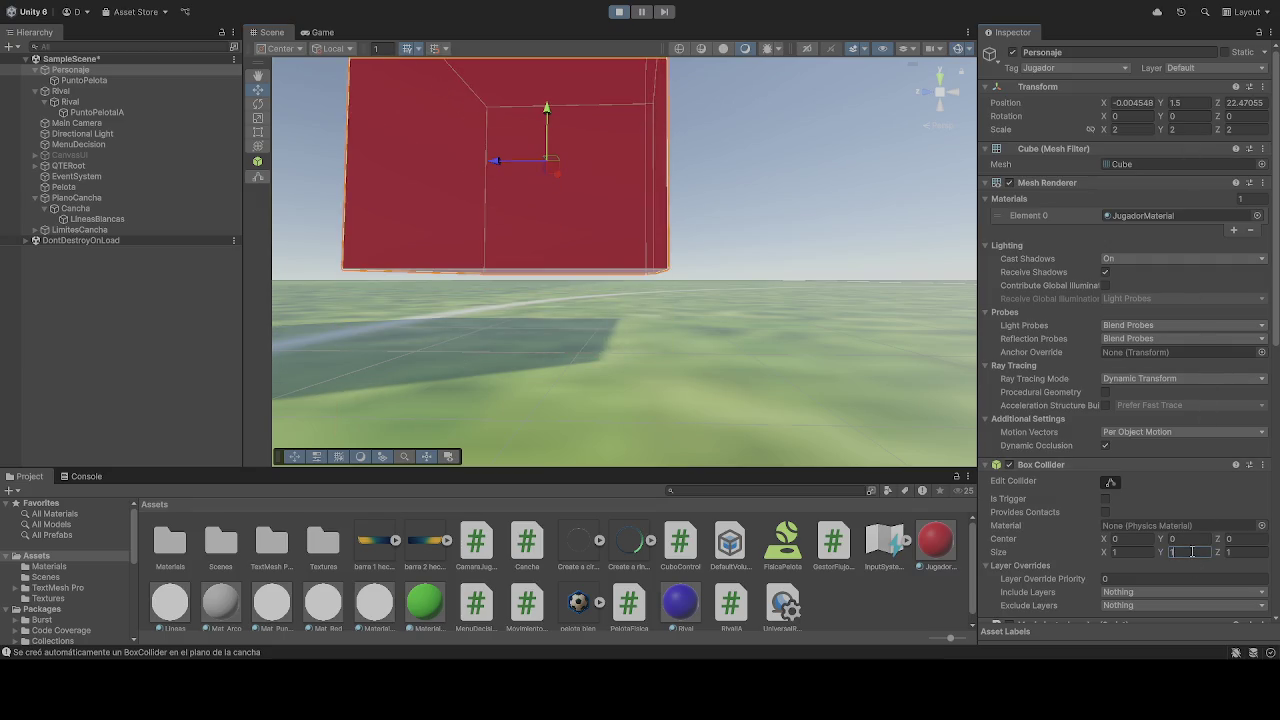
key(ctrl+z)
text(.5)
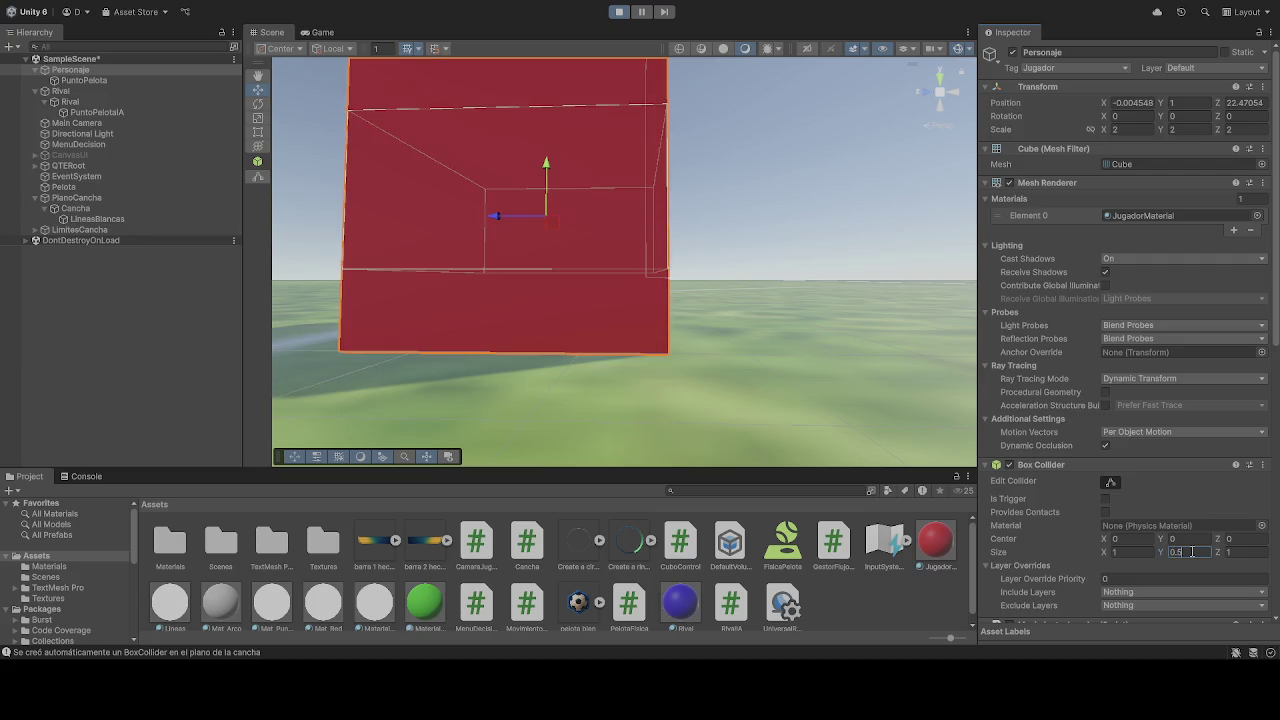
click(618, 12)
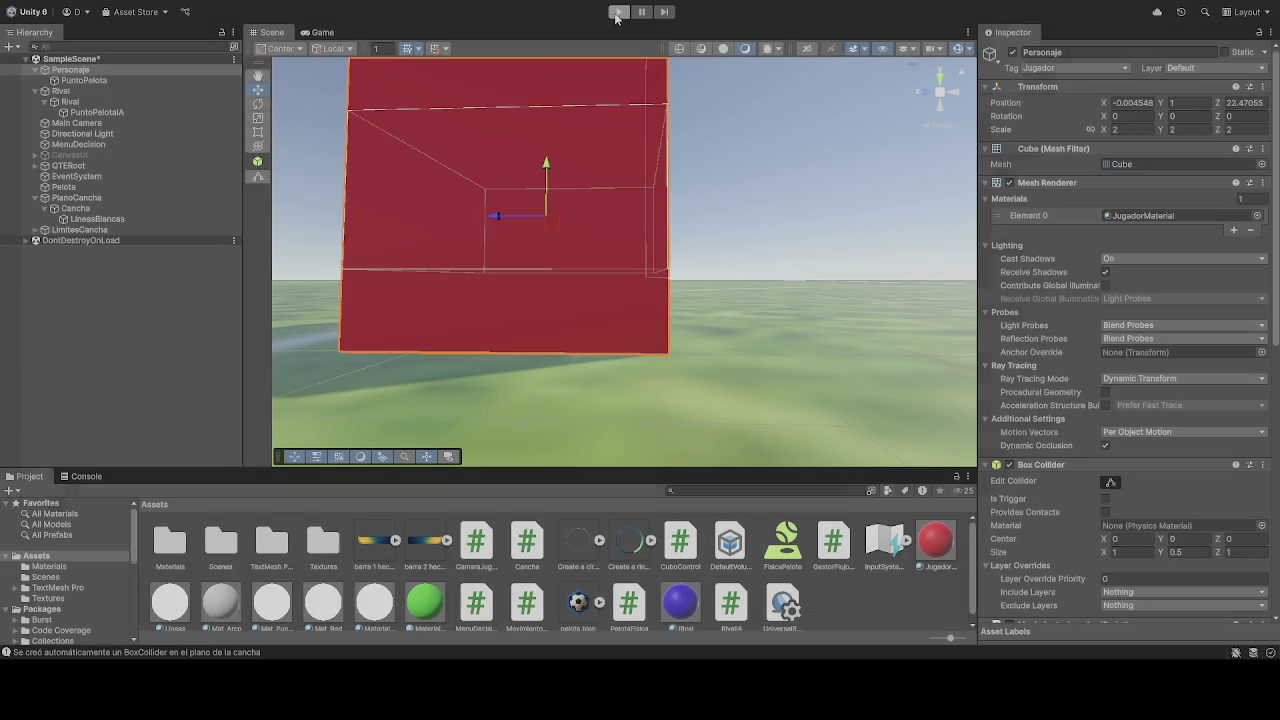
click(1190, 552)
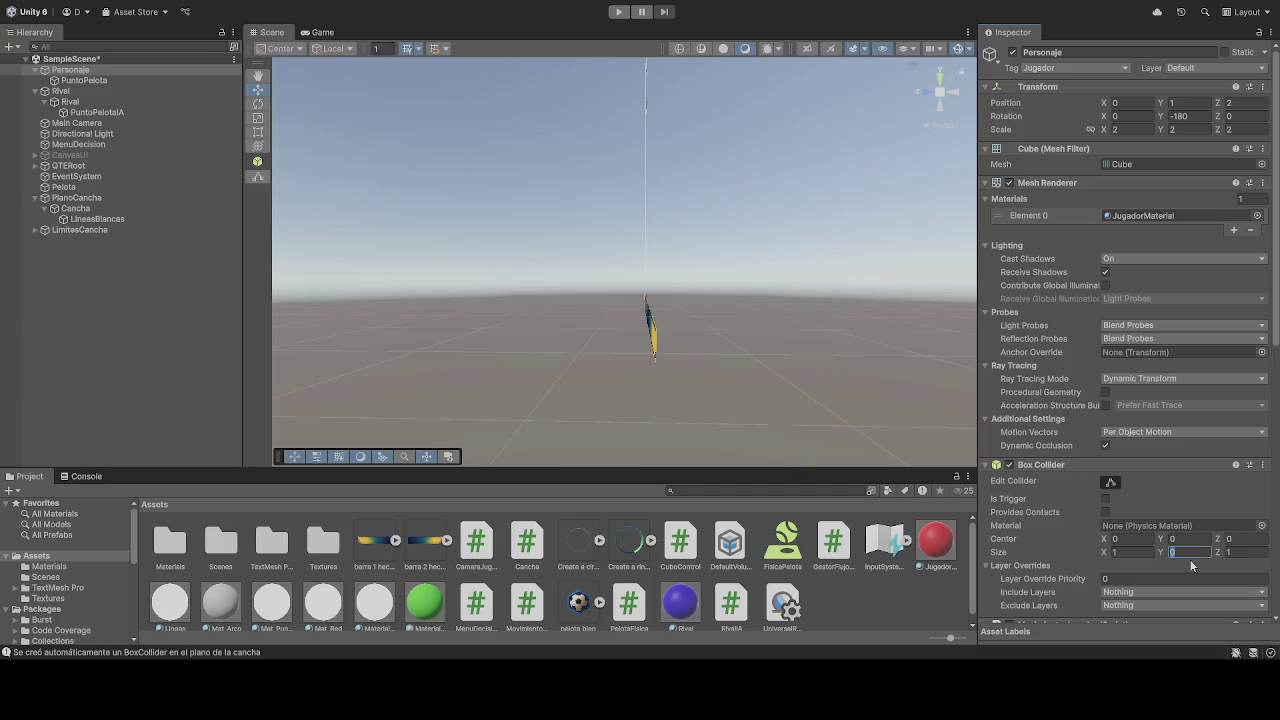
text(0.5)
click(614, 13)
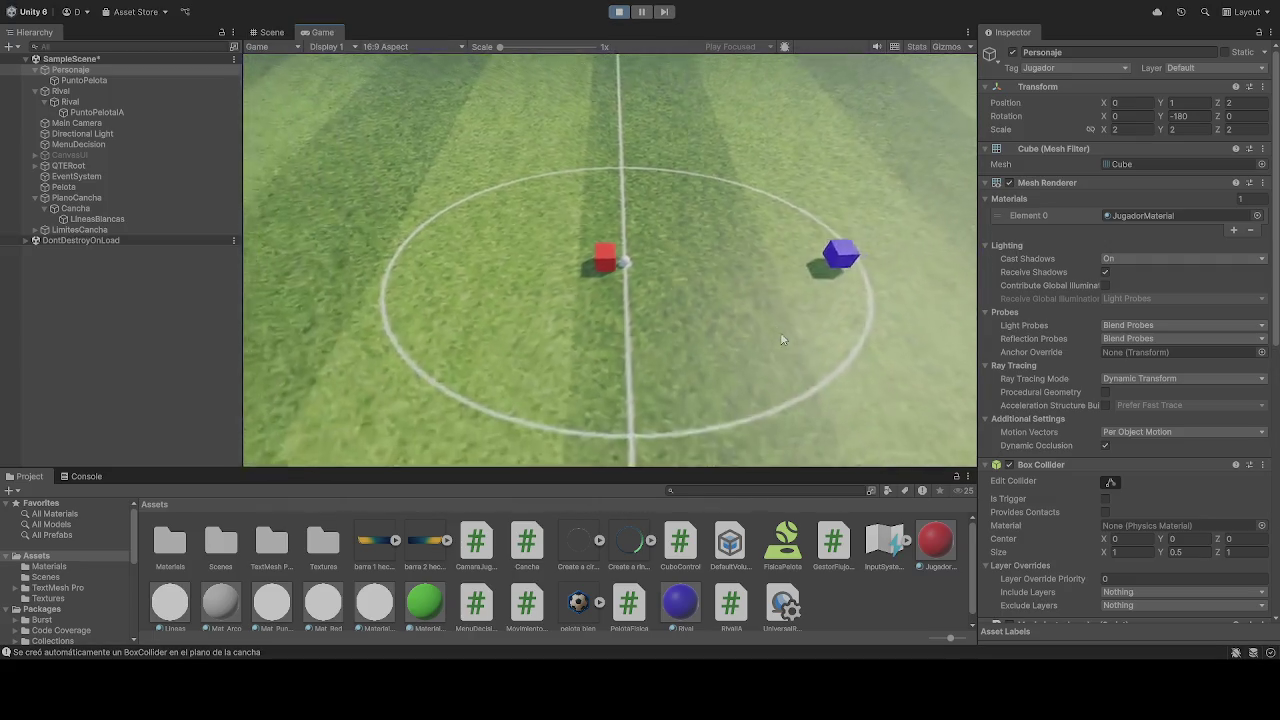
click(271, 32)
mouse_move(437, 166)
mouse_down()
mouse_move(873, 282)
mouse_move(909, 269)
mouse_move(941, 288)
mouse_move(761, 171)
mouse_up()
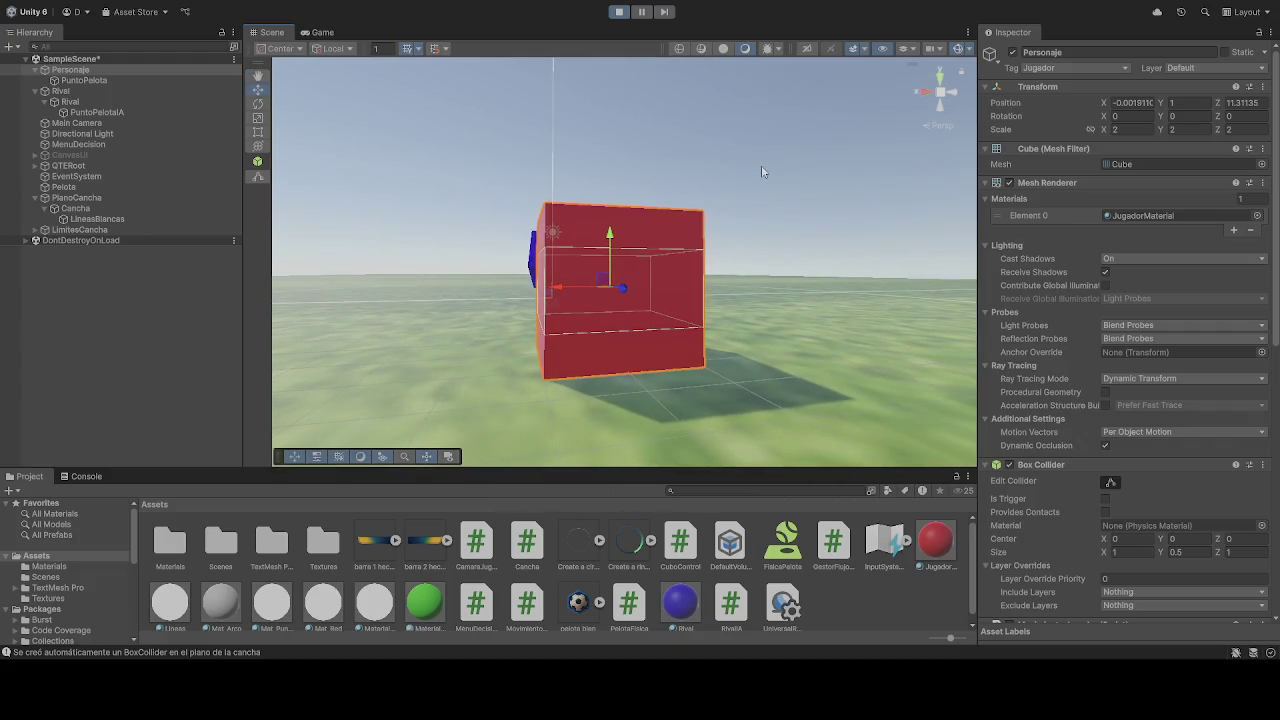
click(619, 11)
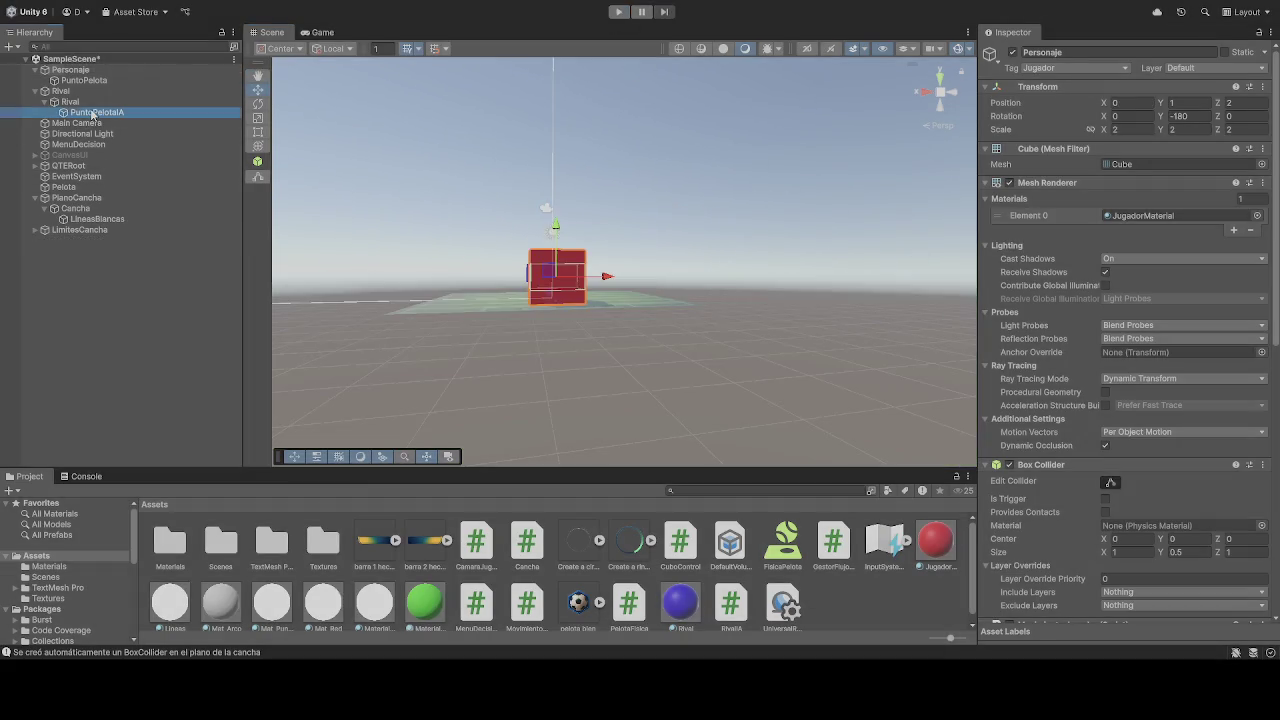
Set the Rival's Box Collider Size Y to 0.5 and test it in a run.
click(92, 113)
click(72, 101)
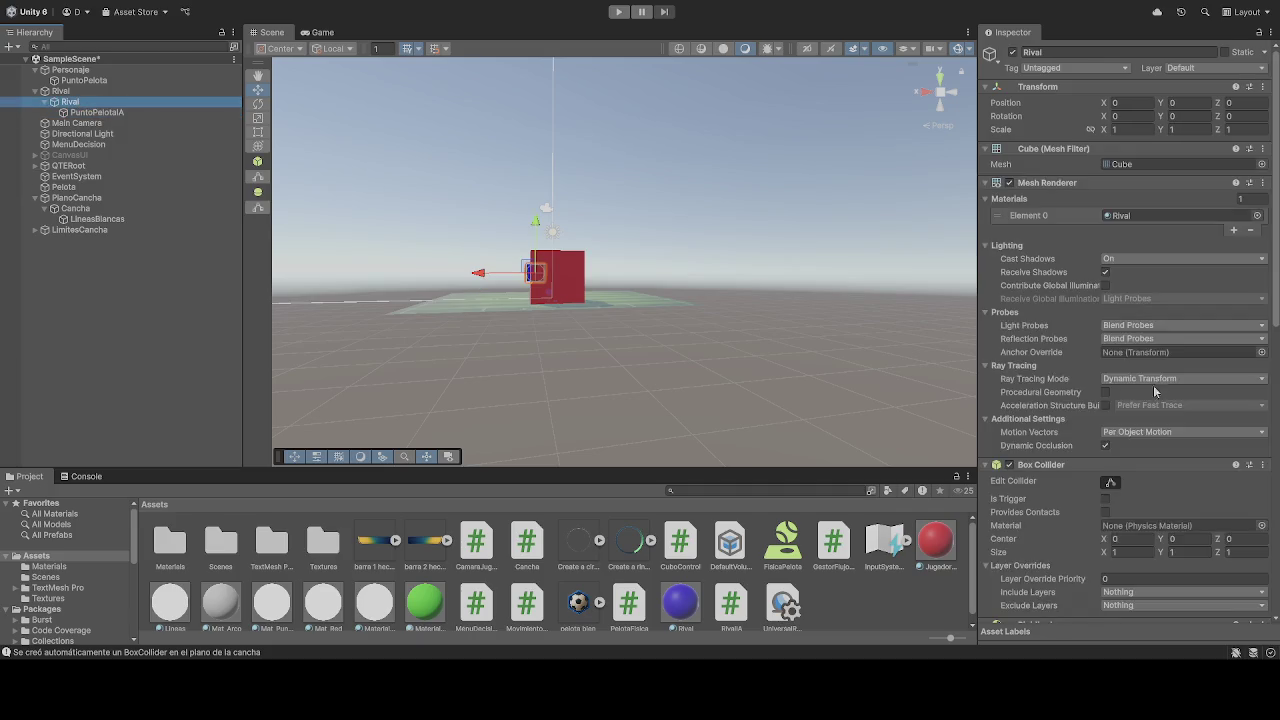
scroll(1190, 420, down, 3)
click(1193, 446)
text(0.5)
click(617, 12)
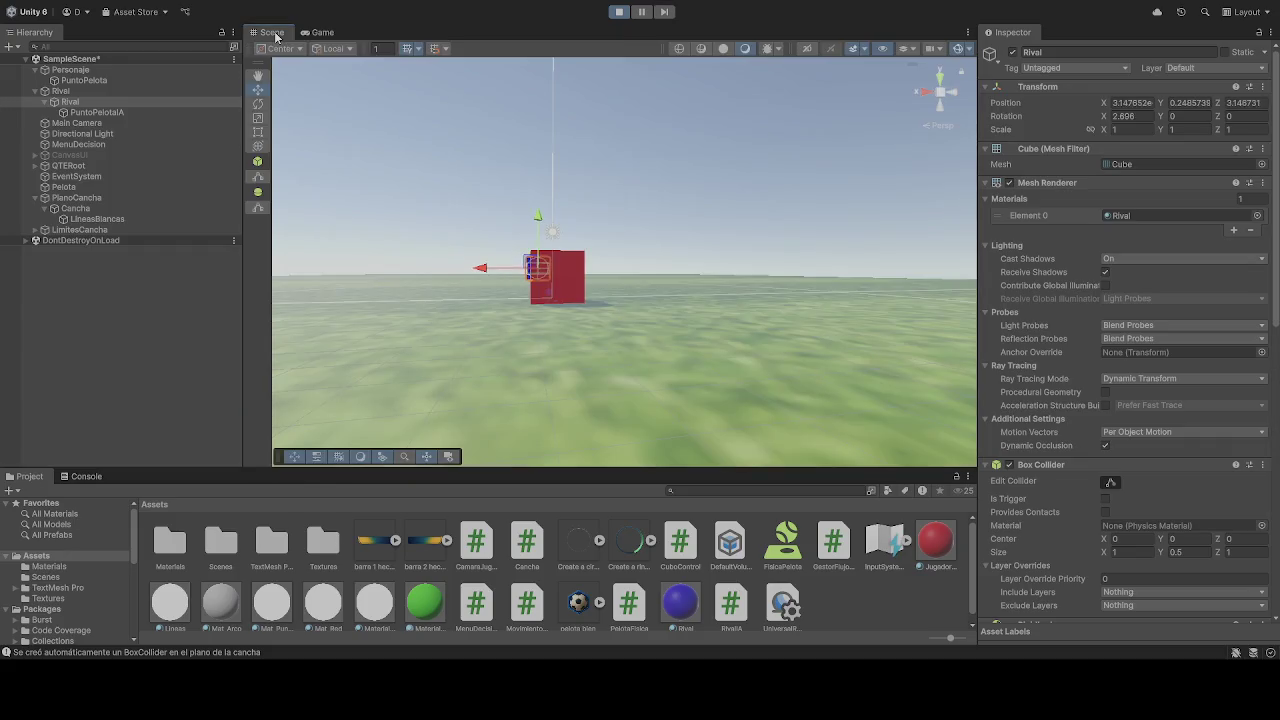
drag(640, 240, 669, 234)
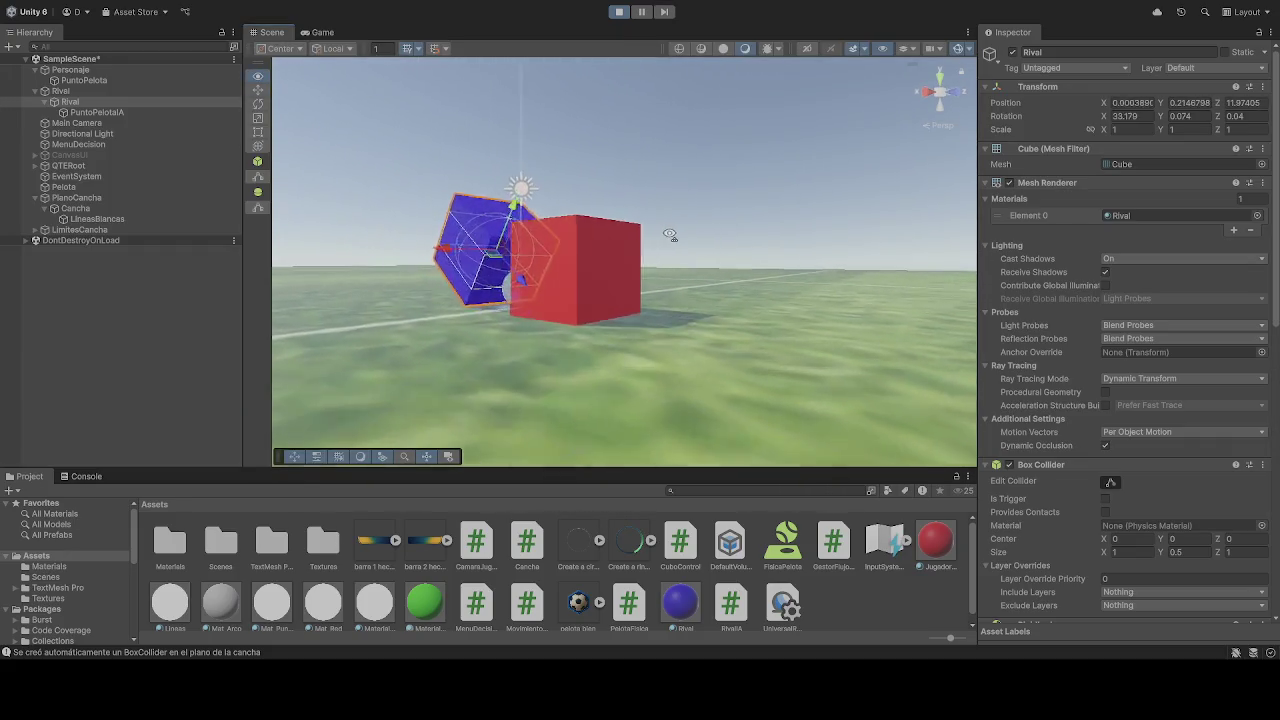
scroll(669, 234, up, 3)
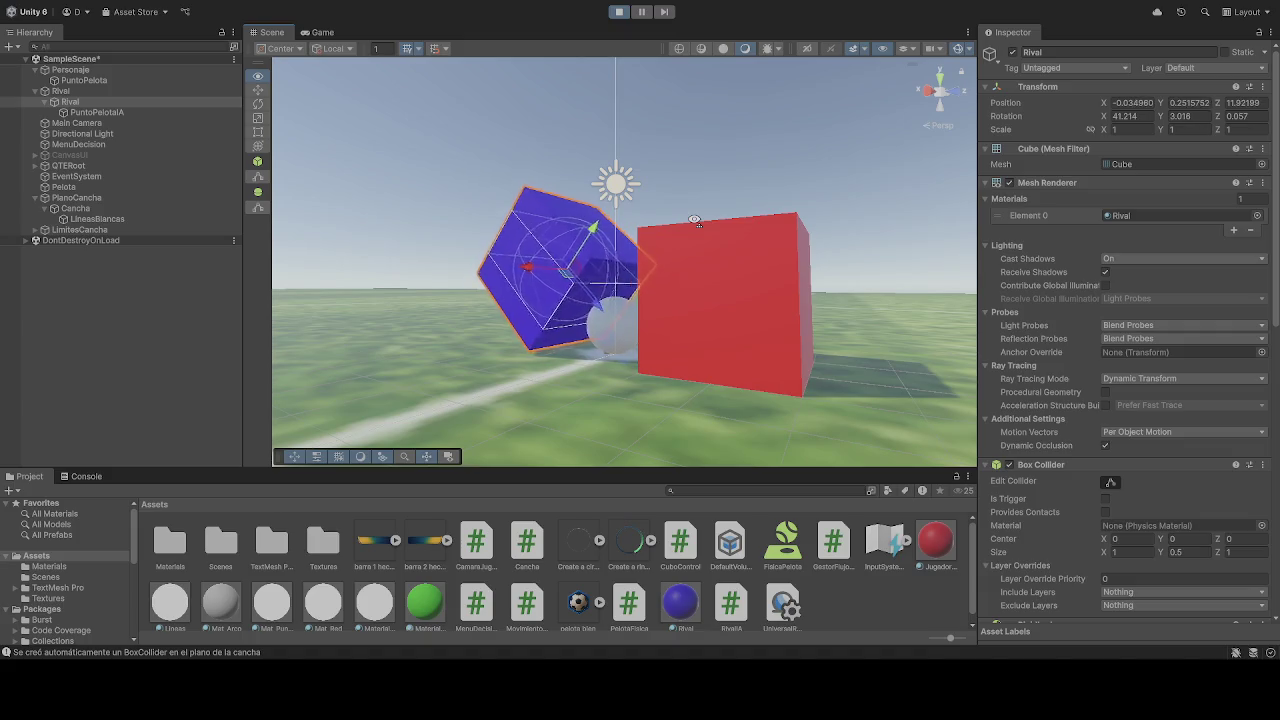
scroll(694, 219, up, 2)
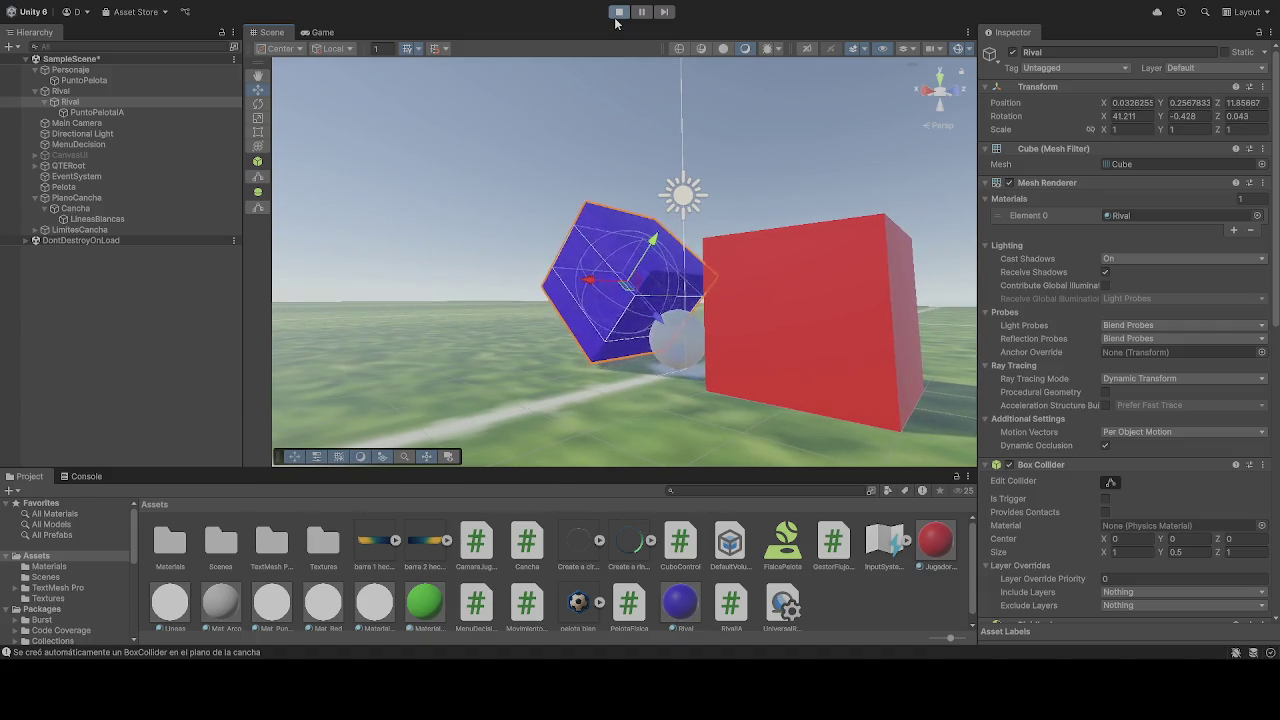
Stop the game, freeze the Rival's Z rotation, select Personaje, and play again.
click(618, 12)
scroll(1153, 468, down, 4)
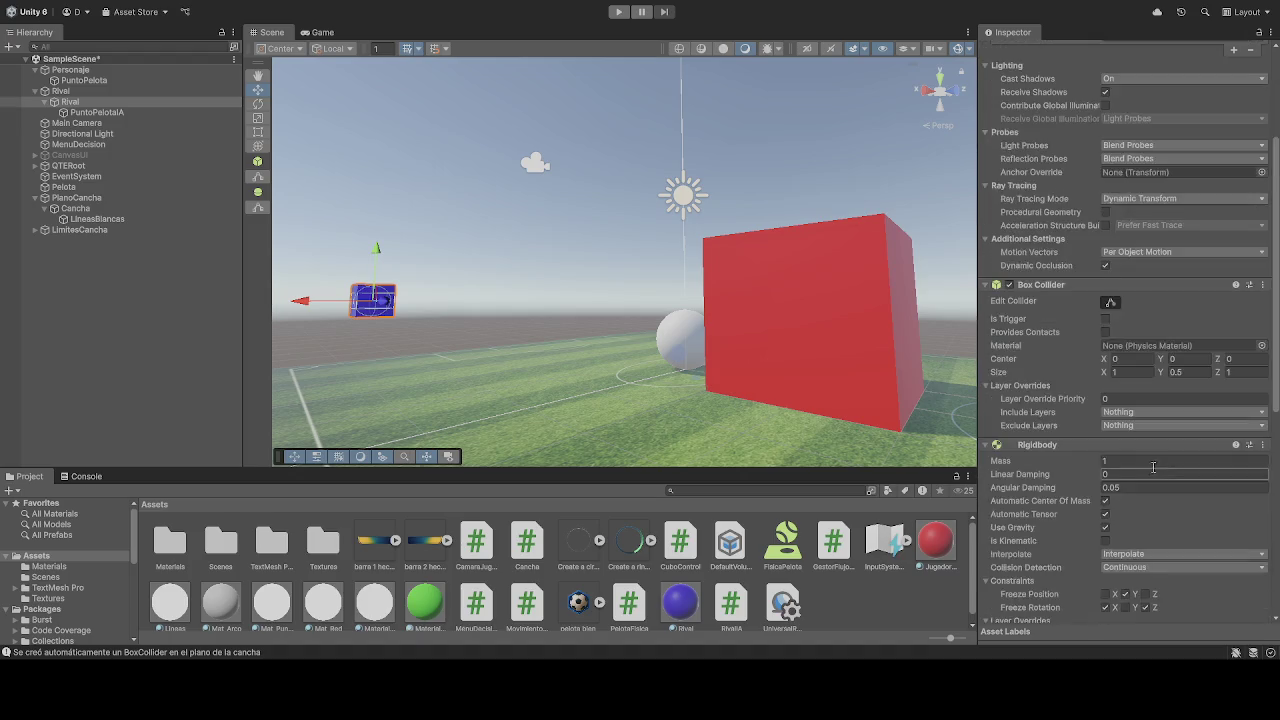
scroll(1153, 468, down, 2)
click(1144, 498)
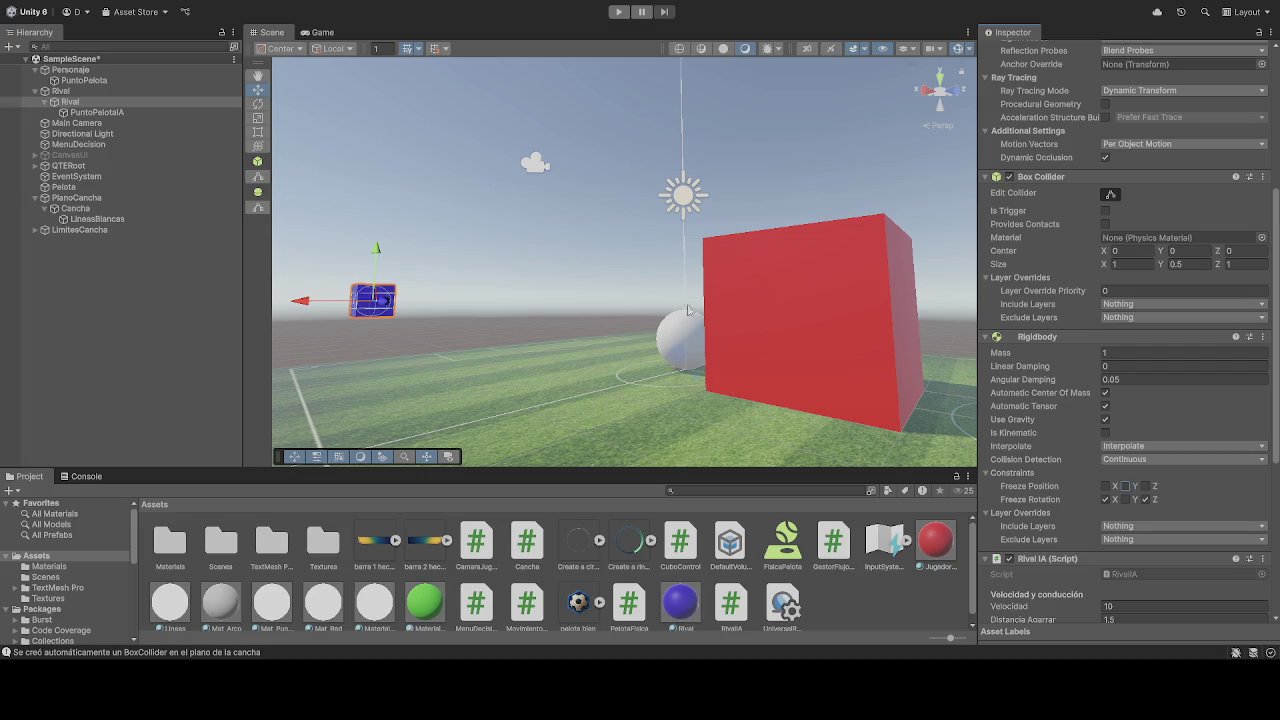
click(72, 71)
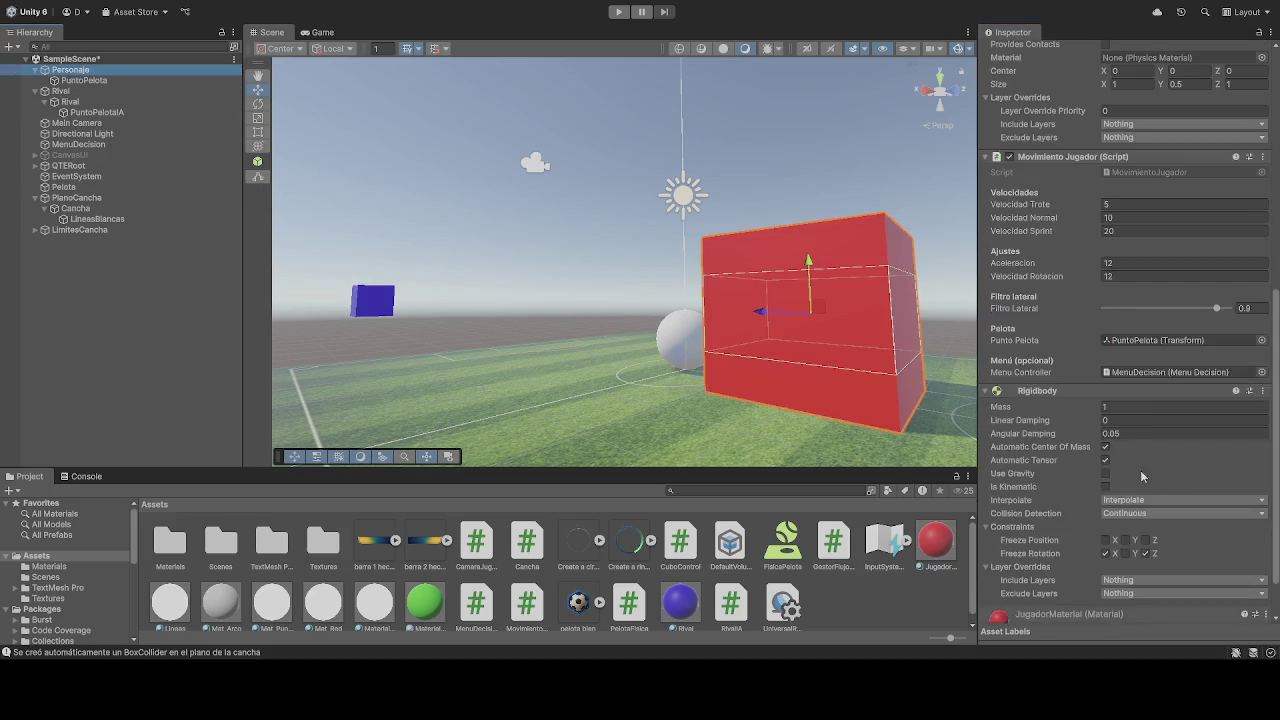
click(619, 11)
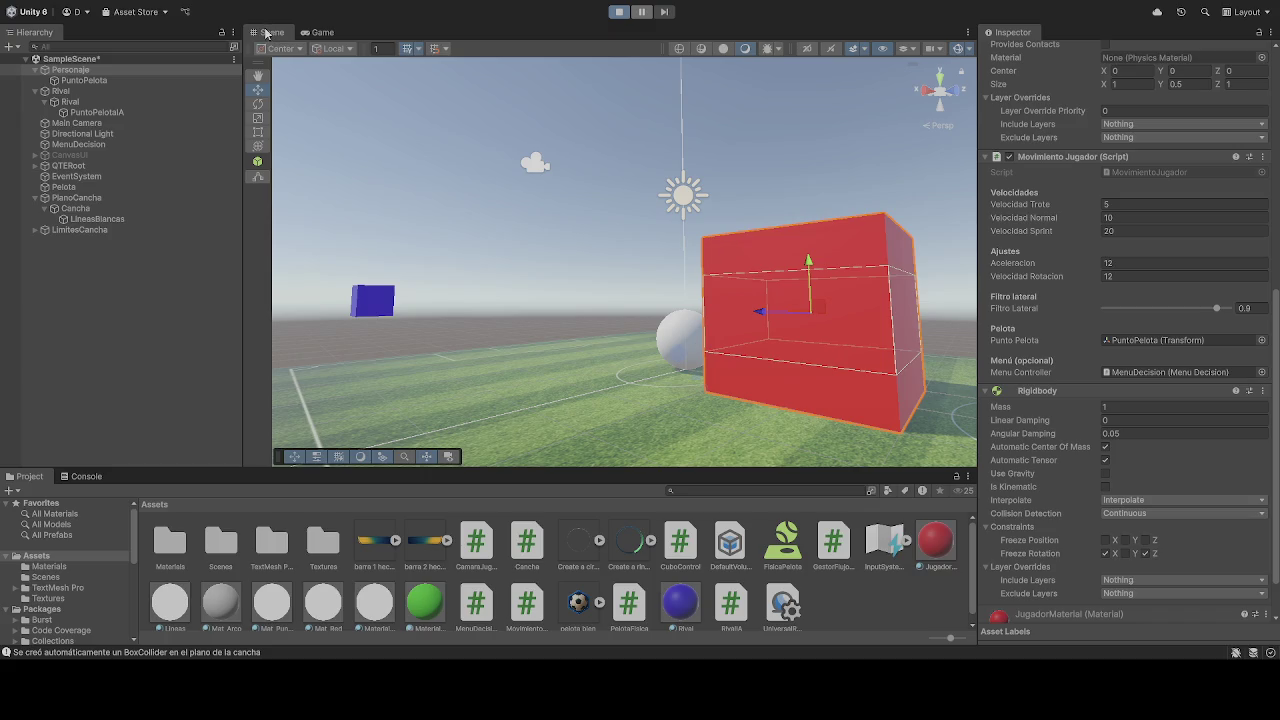
Select the Rival cube during play and scroll its Inspector to the Sphere Collider.
click(265, 33)
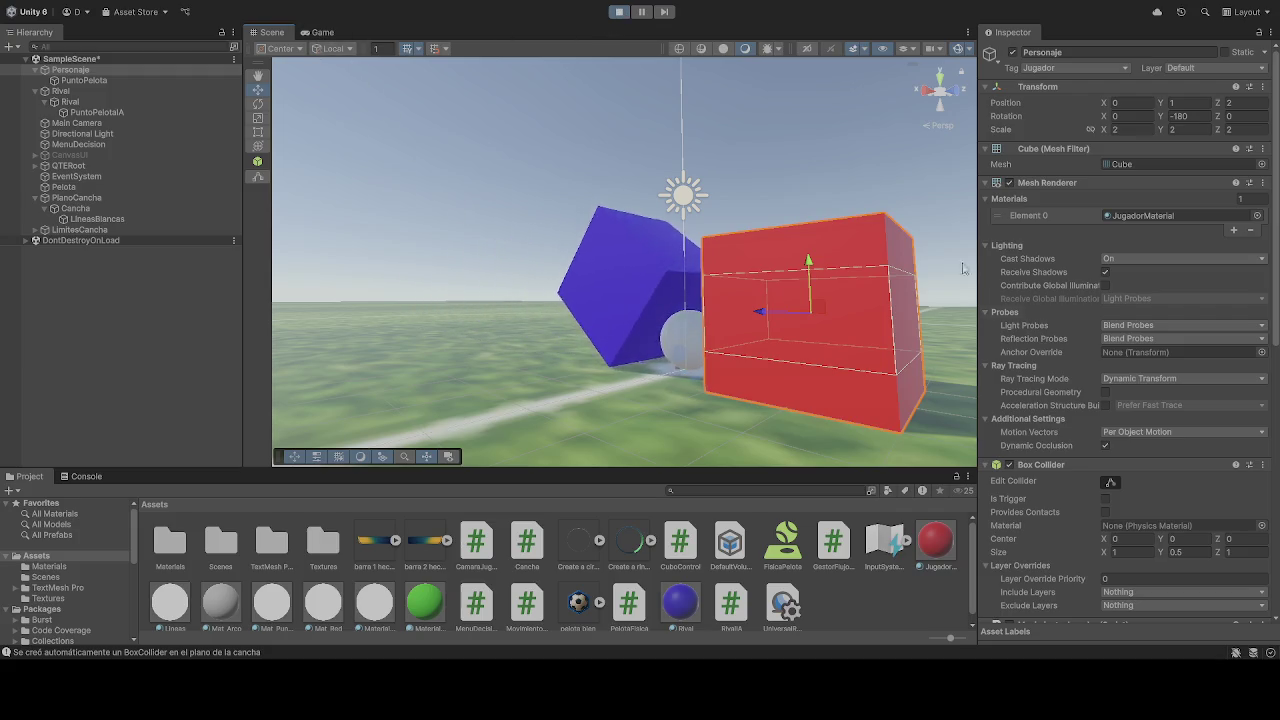
scroll(1117, 402, down, 5)
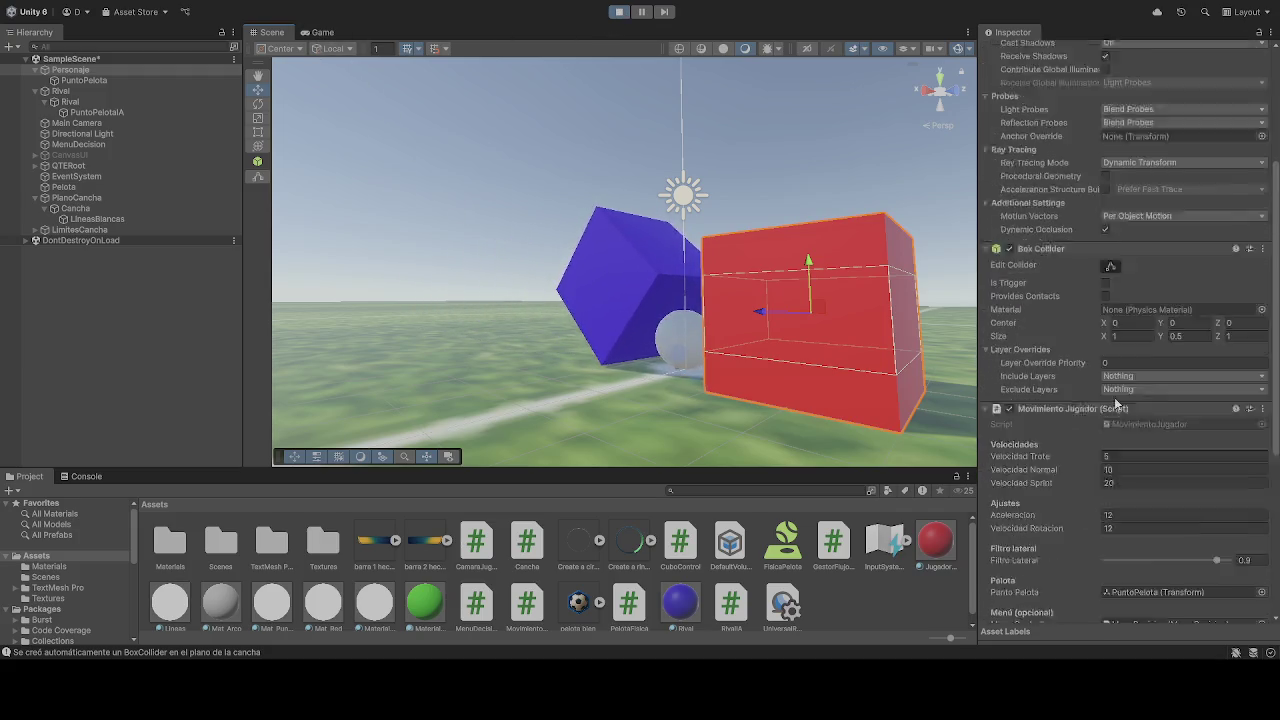
scroll(1123, 400, up, 5)
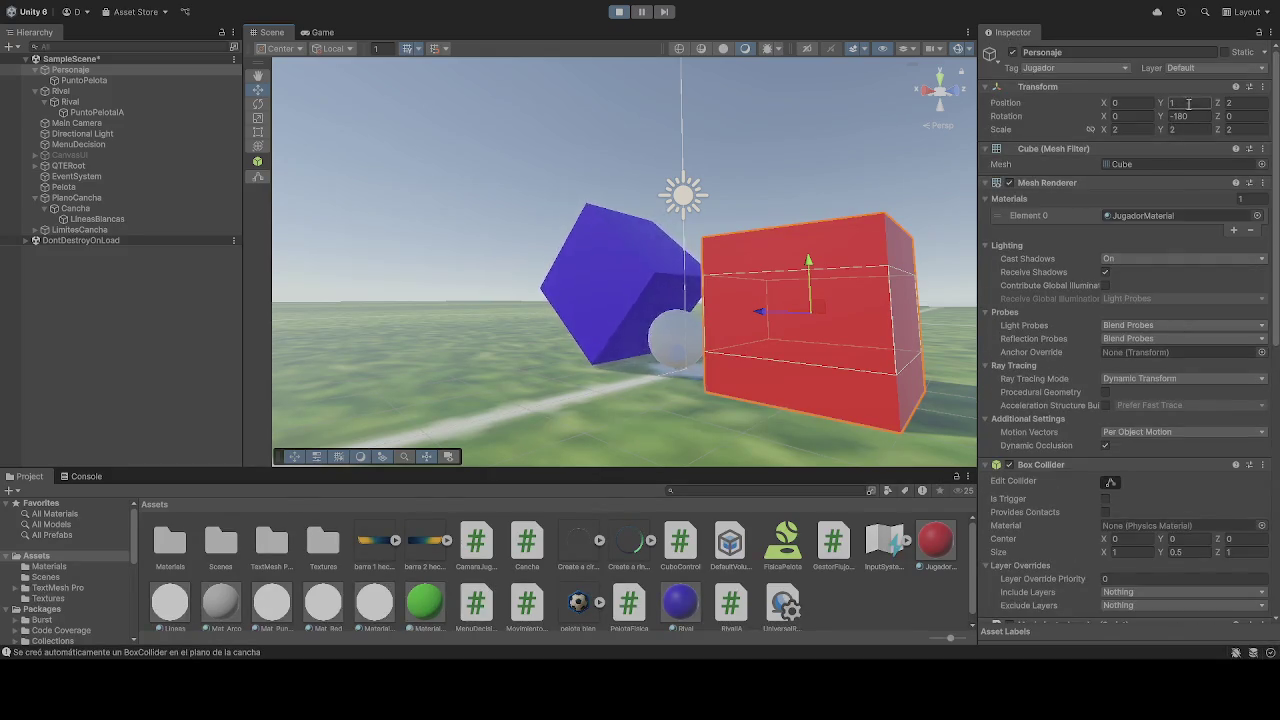
click(70, 101)
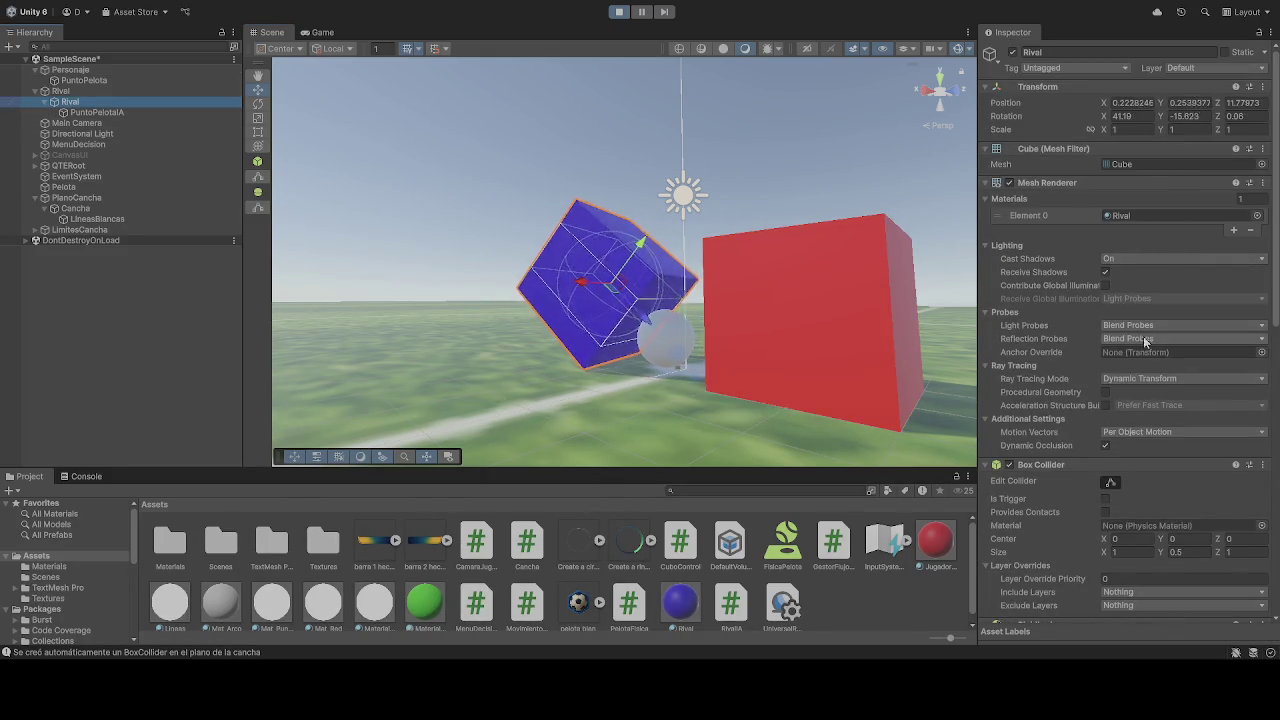
scroll(1212, 406, down, 3)
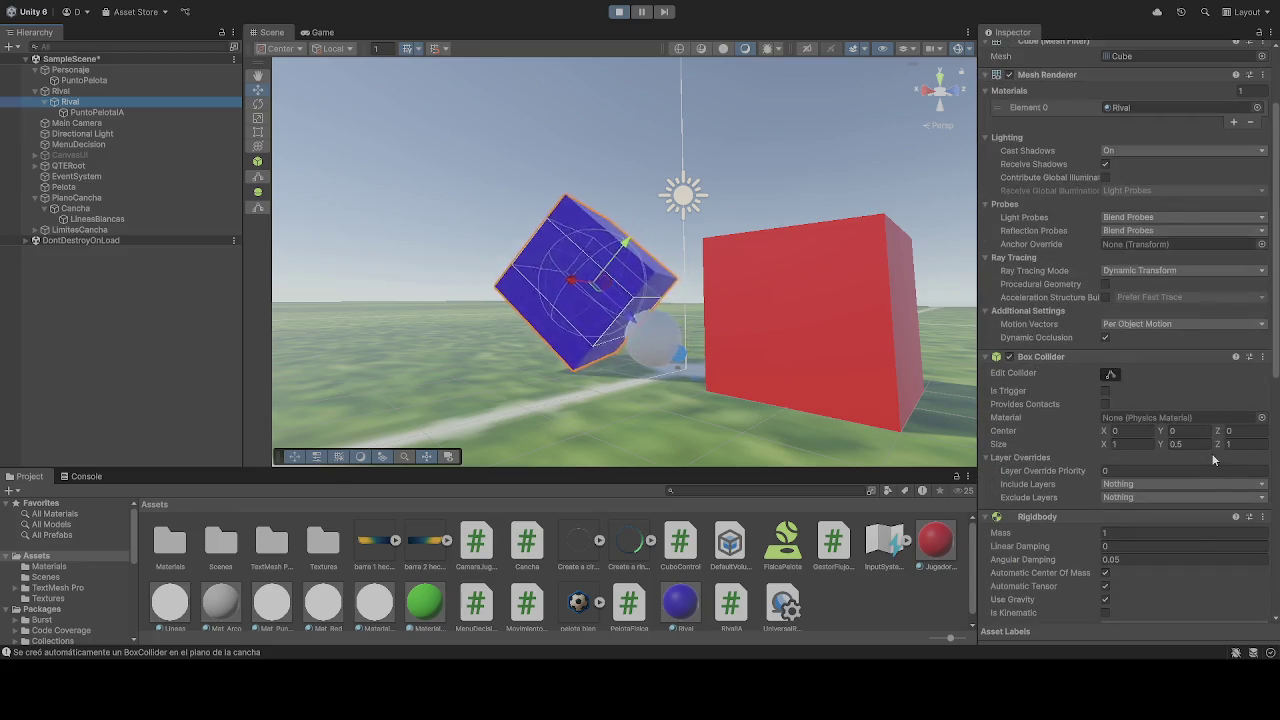
scroll(1208, 453, down, 5)
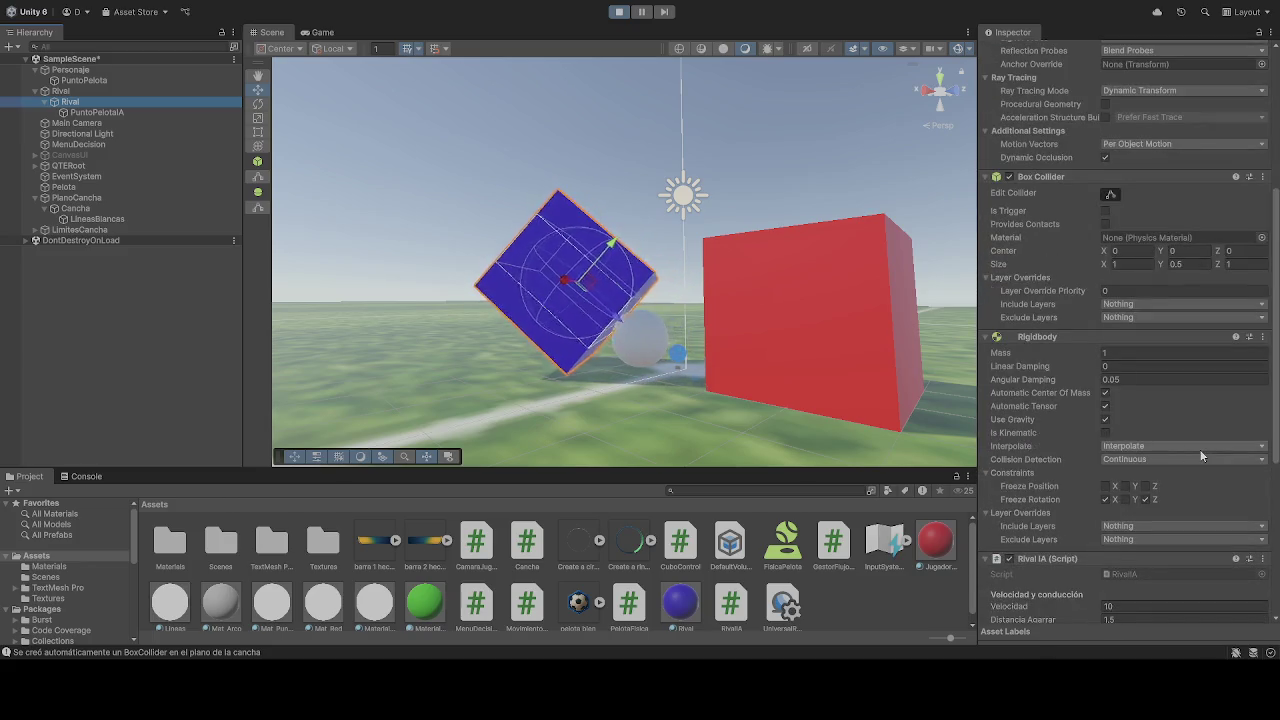
scroll(1200, 452, down, 5)
scroll(1199, 452, down, 4)
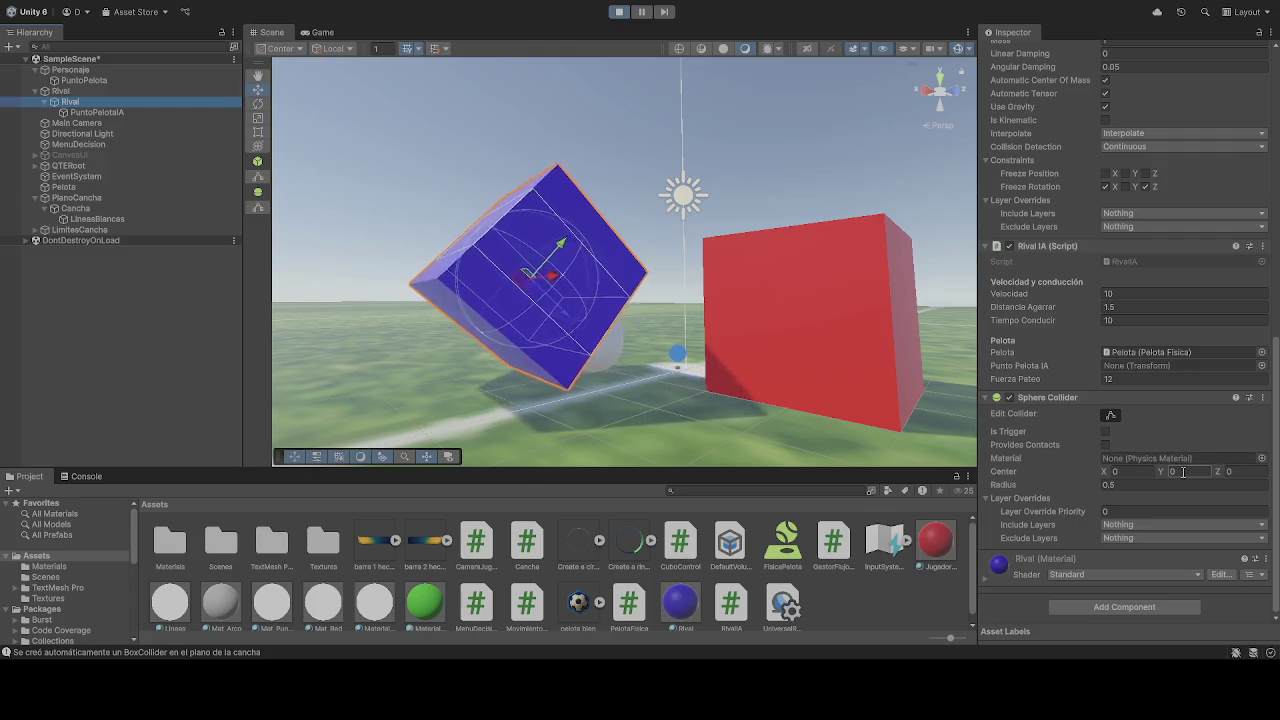
scroll(1189, 473, up, 10)
scroll(1196, 475, down, 10)
Set the Rival Sphere Collider Center Y to 0.5, then stop the game.
click(1190, 471)
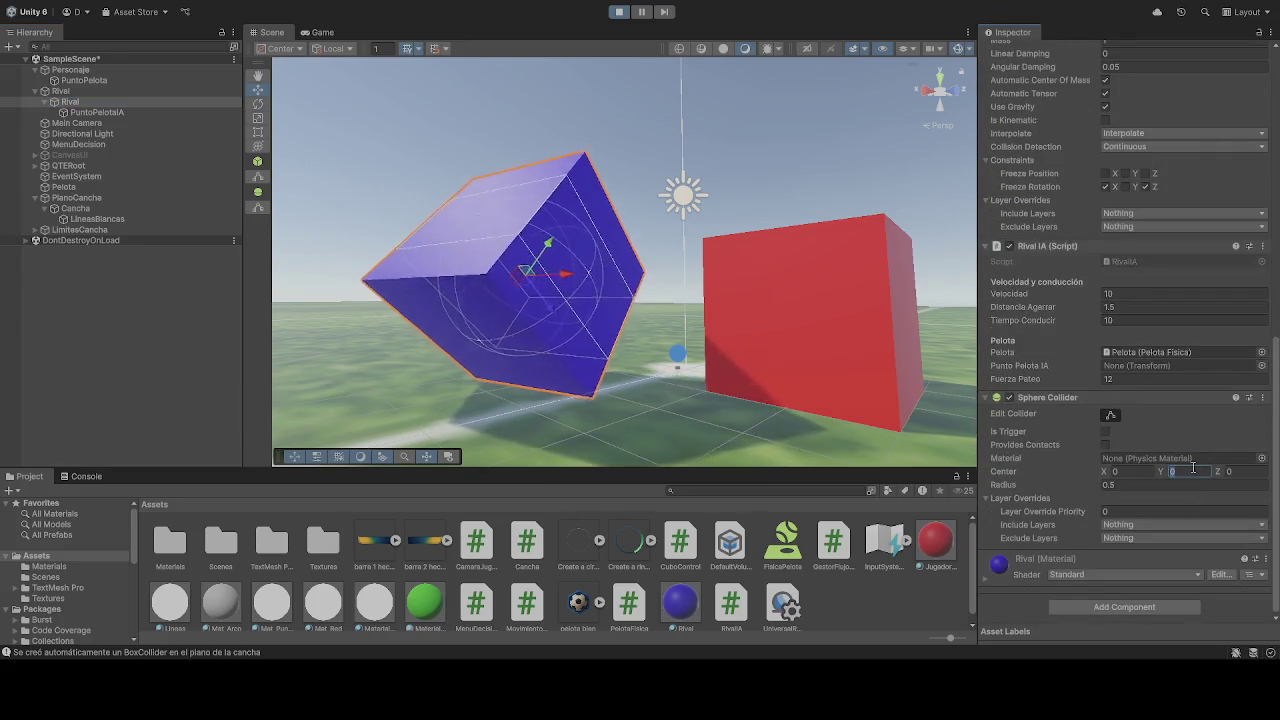
text(1)
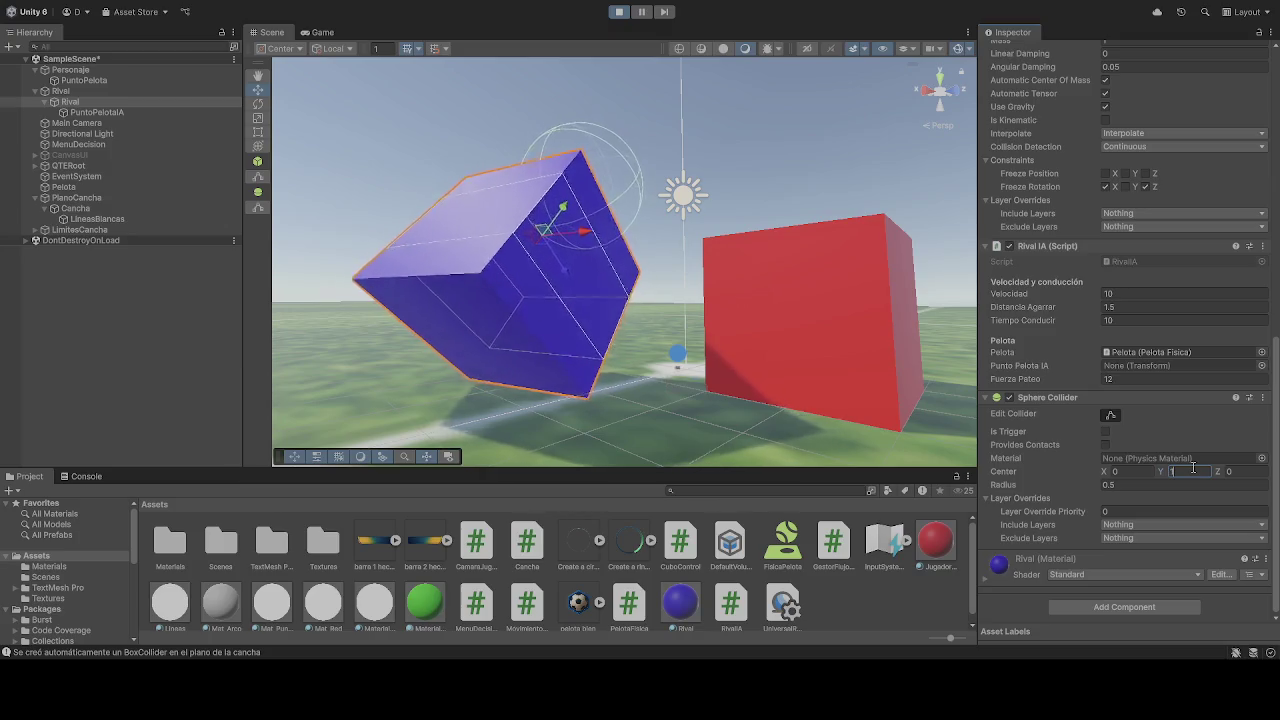
key(BackSpace)
text(0)
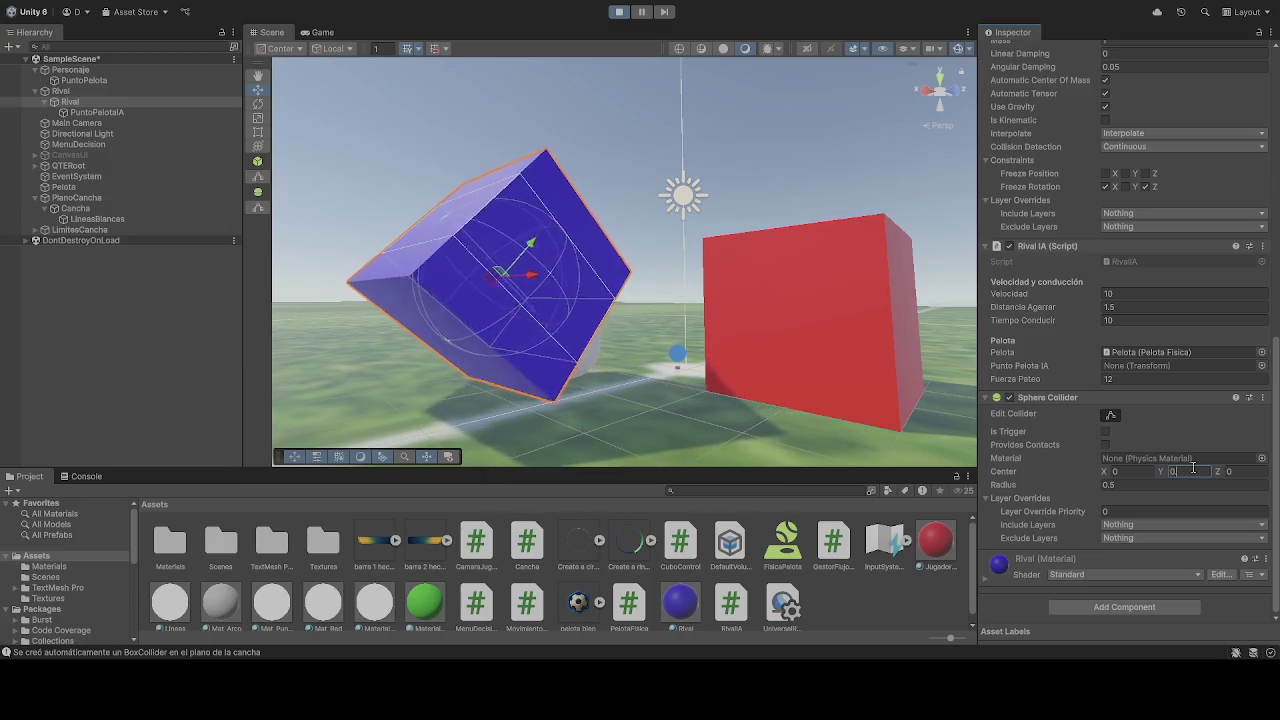
text(.5)
click(620, 11)
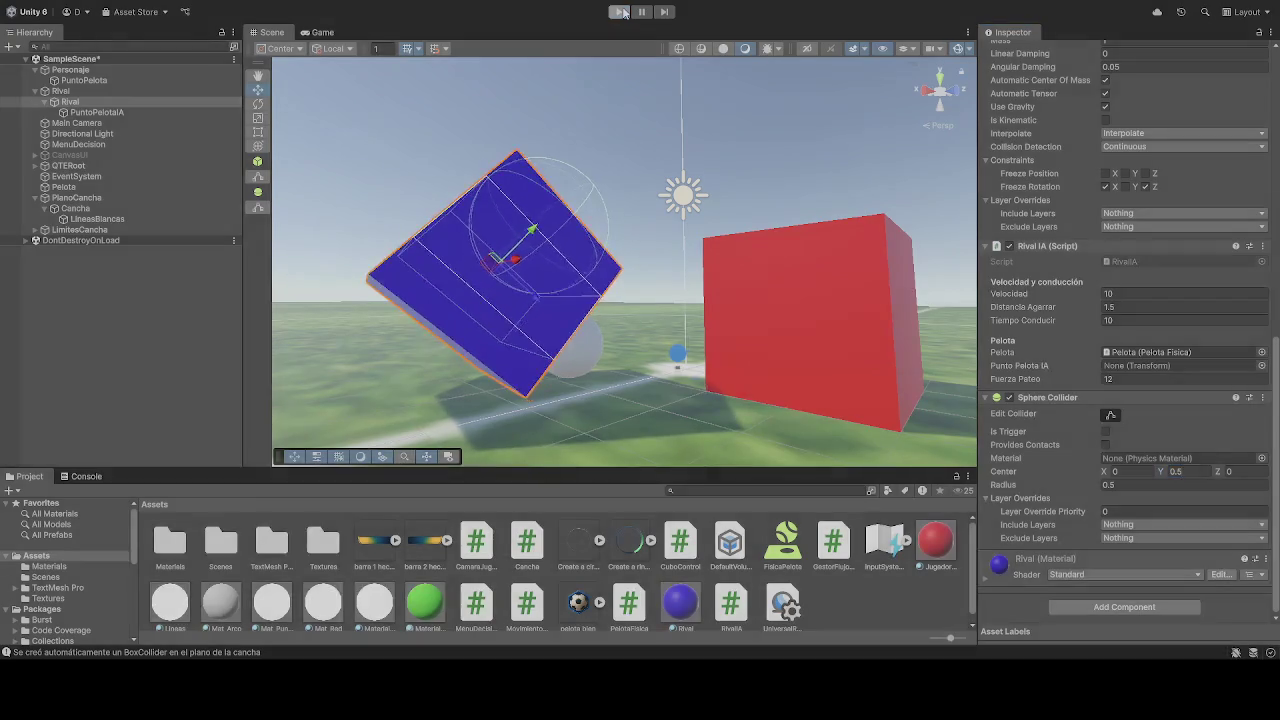
Return the Rival's Sphere Collider Center Y to 0.
click(1136, 512)
click(1190, 472)
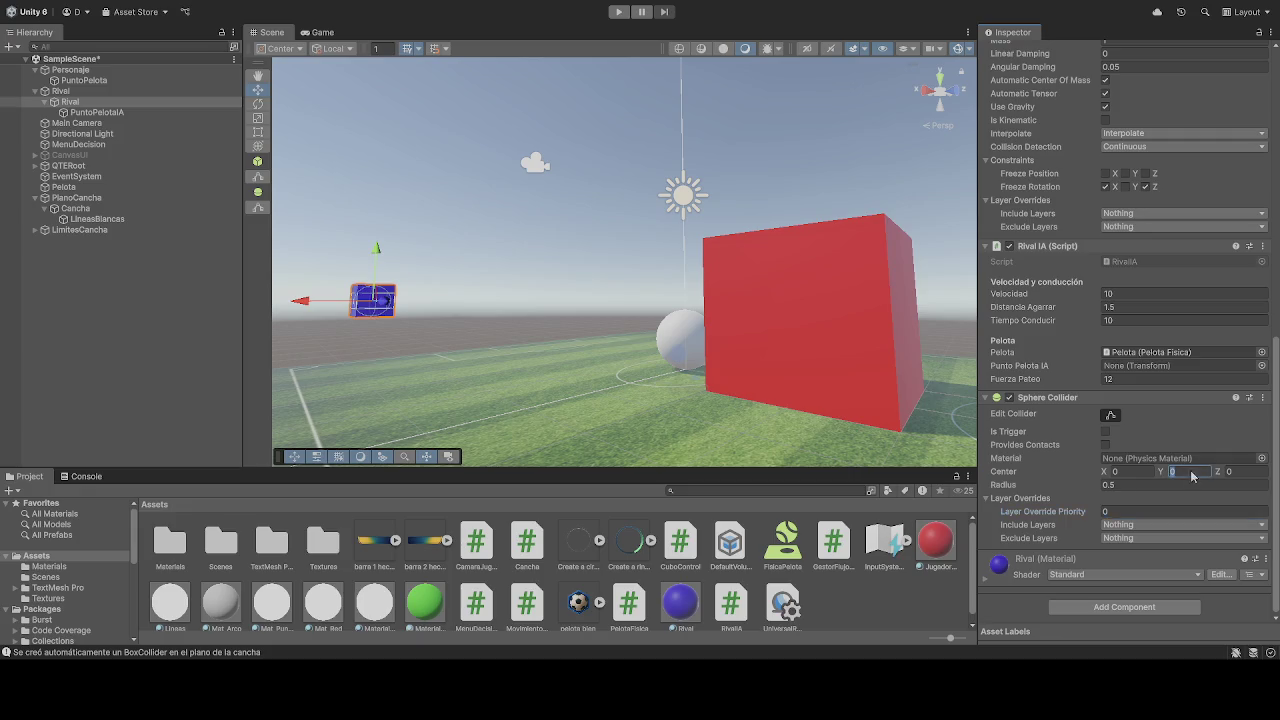
text(0.5)
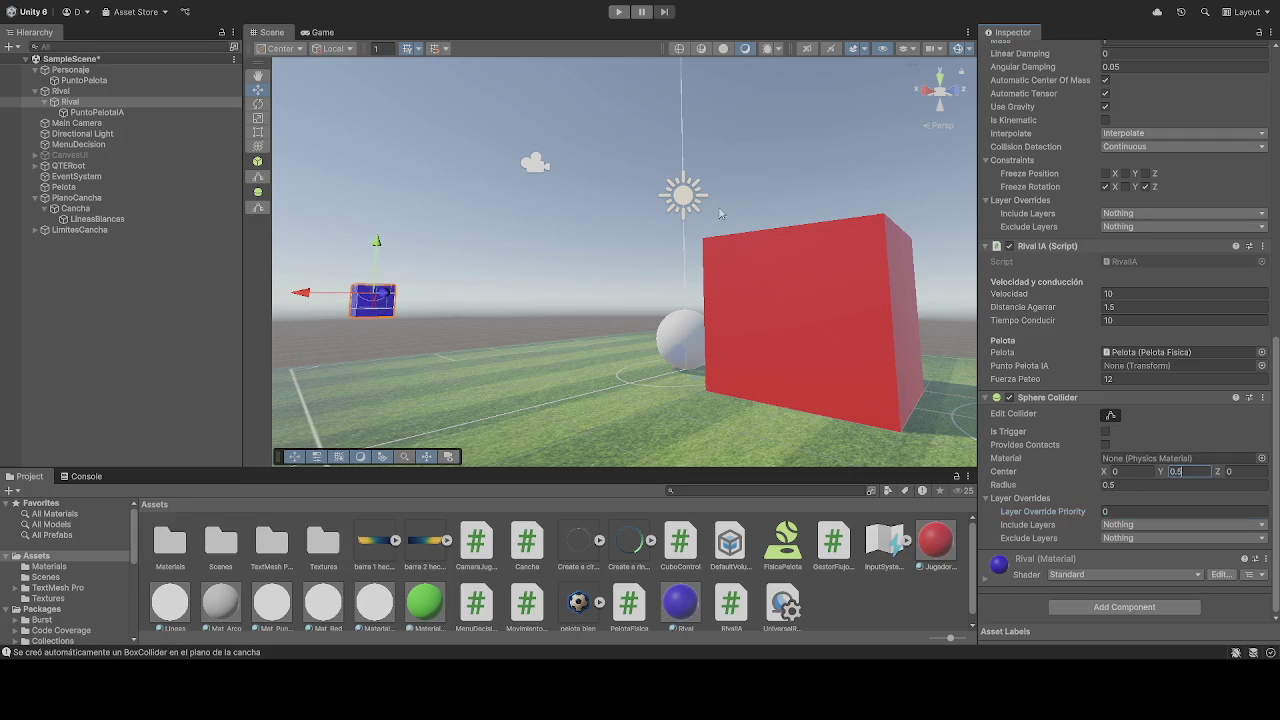
key(BackSpace)
key(BackSpace)
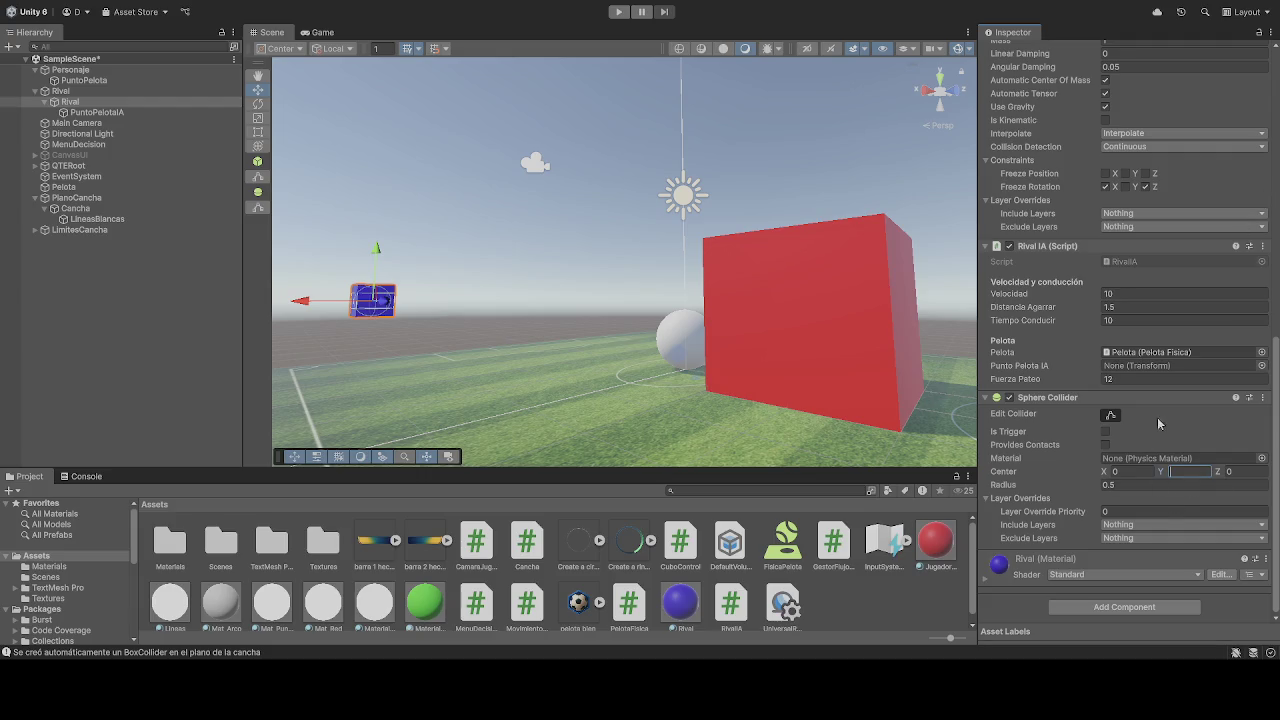
Assign PuntoPelotaIA to the Rival IA script's ball point field, then select Personaje.
mouse_move(97, 112)
mouse_down()
mouse_move(1050, 366)
mouse_move(1167, 497)
mouse_move(1124, 480)
mouse_move(1136, 455)
mouse_move(1141, 464)
mouse_move(1134, 409)
mouse_up()
drag(1137, 372, 1137, 368)
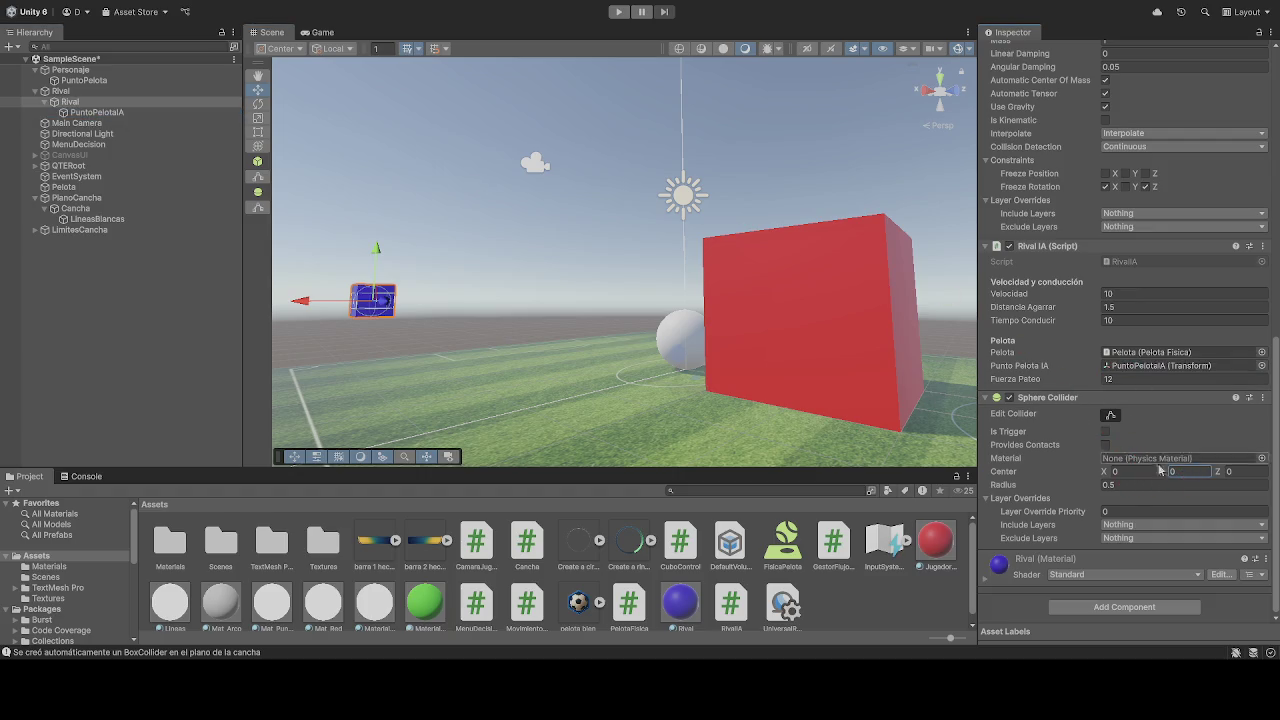
scroll(1138, 415, up, 2)
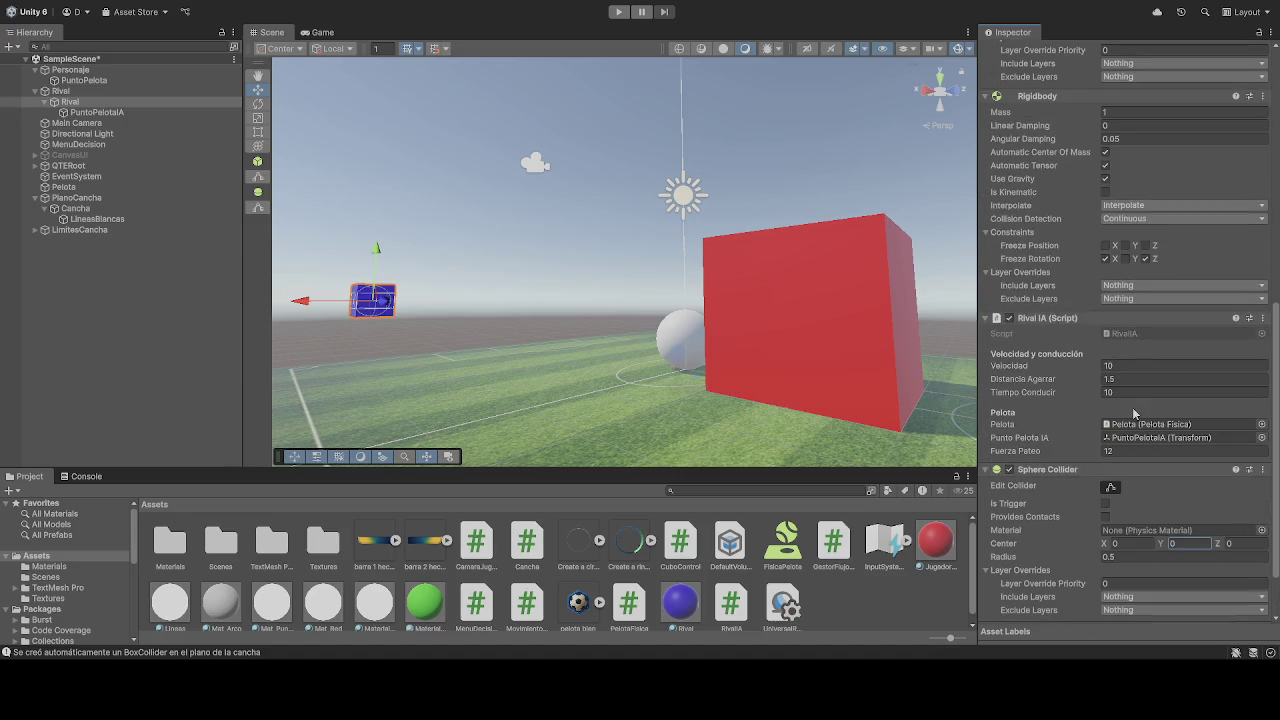
click(70, 69)
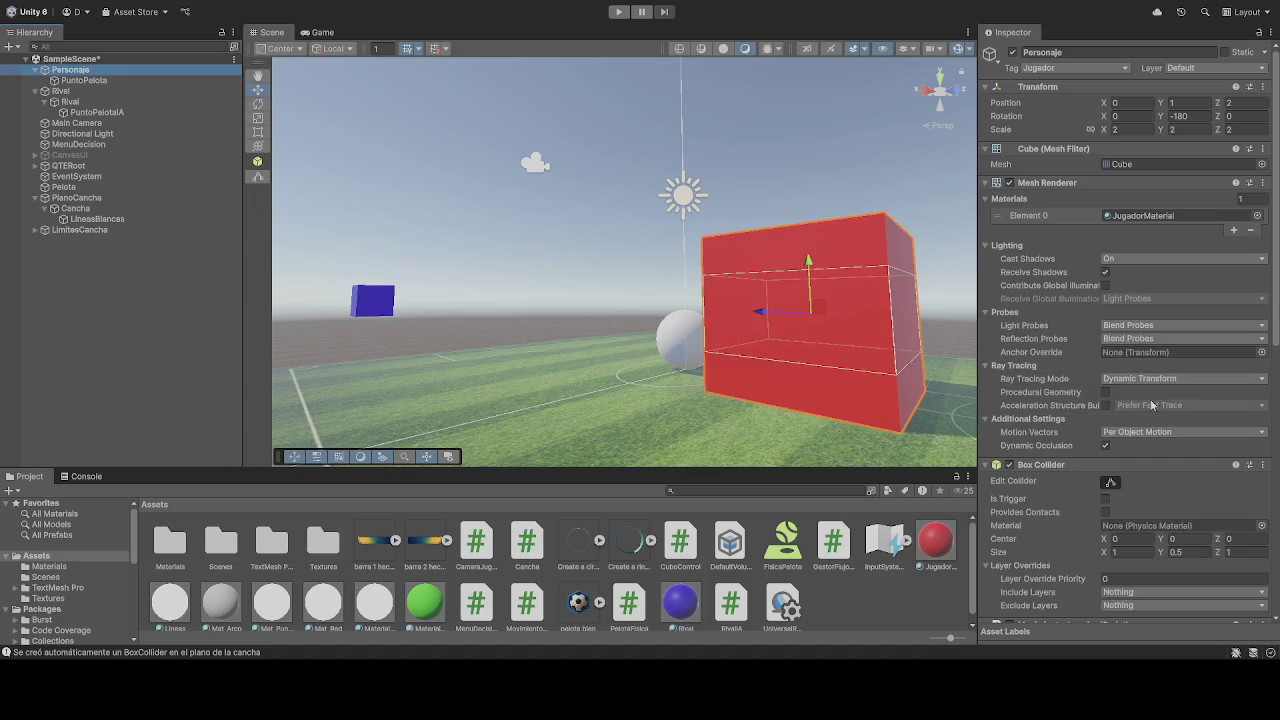
scroll(1140, 380, down, 5)
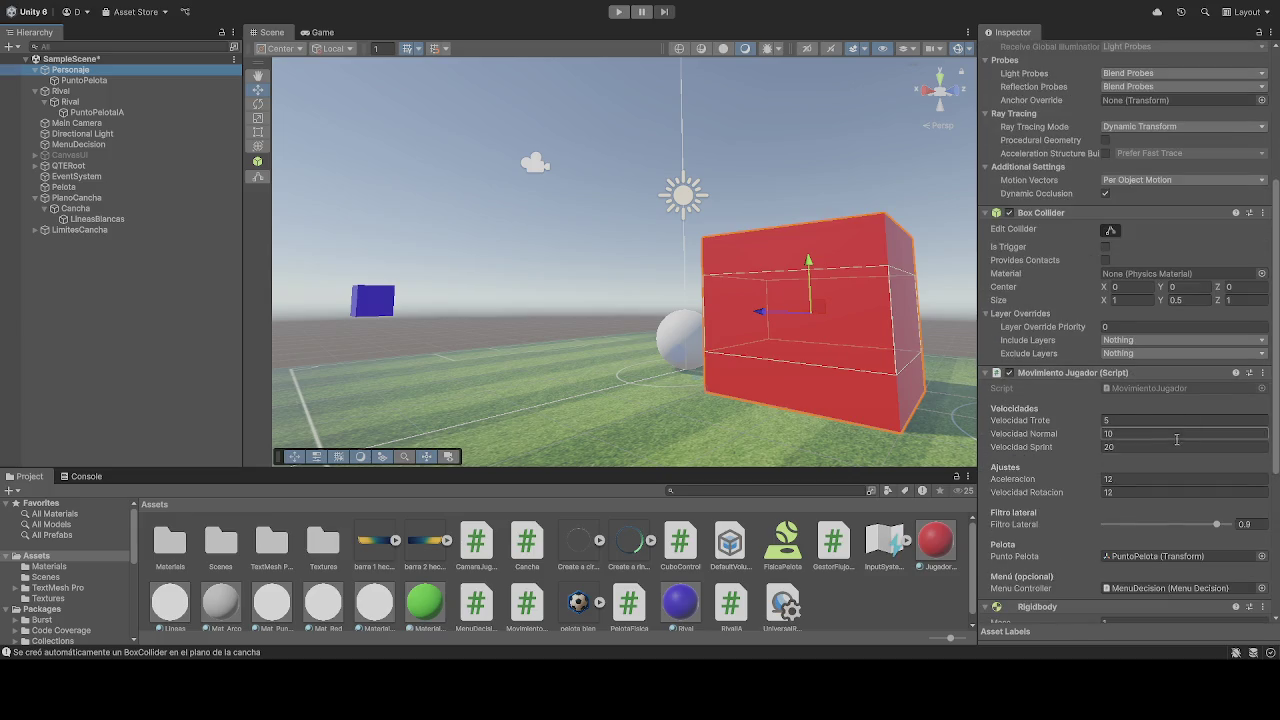
scroll(1179, 438, down, 2)
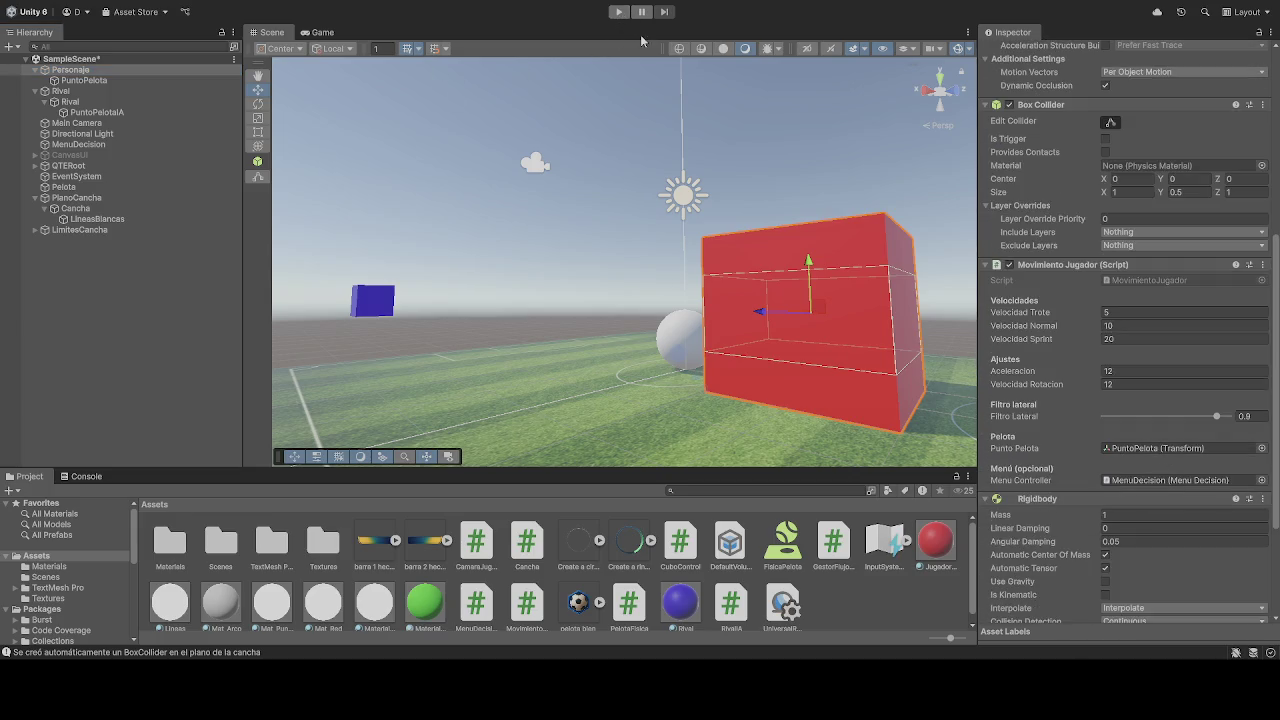
click(619, 11)
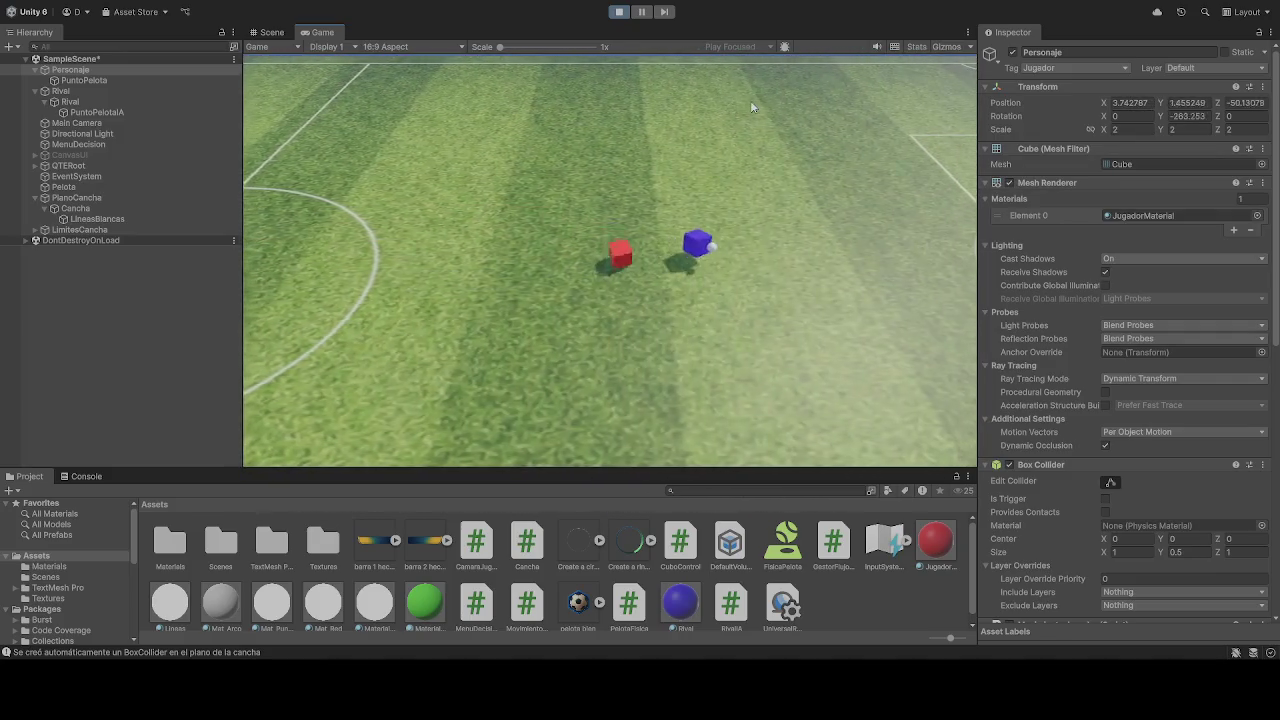
click(619, 11)
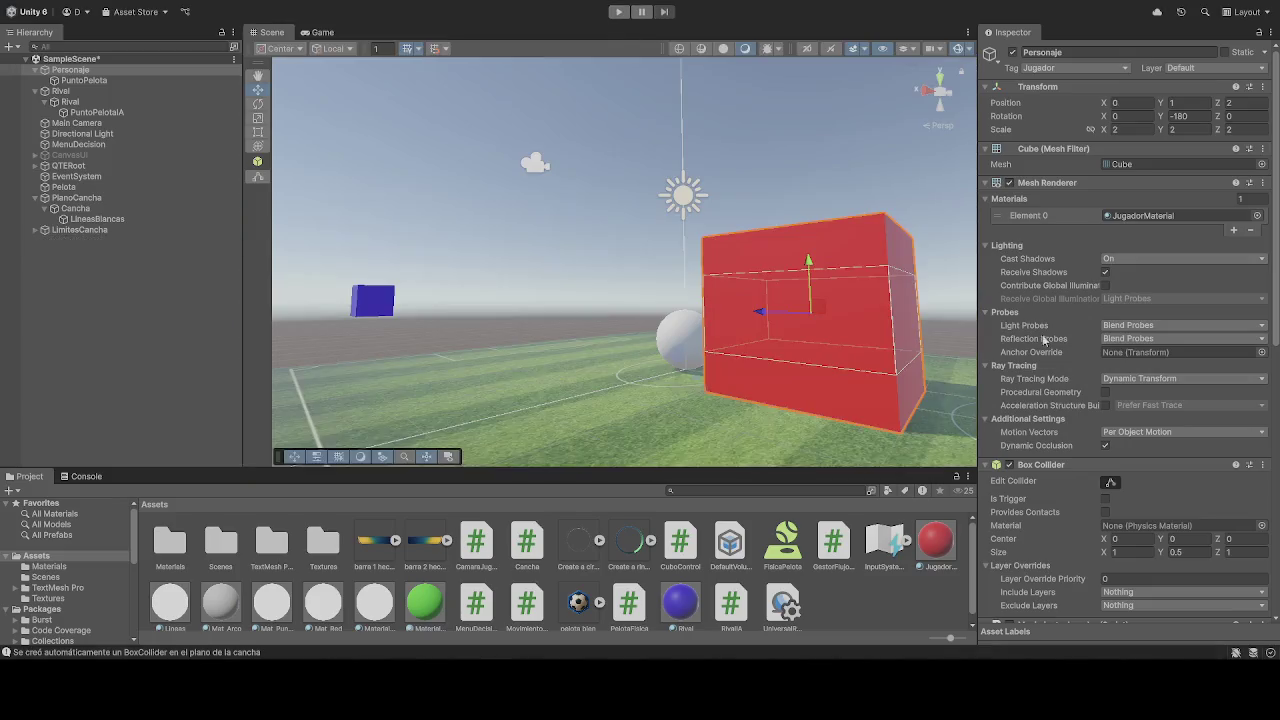
Select Rival and scroll through its Rigidbody, Rival IA and Sphere Collider components.
scroll(1179, 408, down, 2)
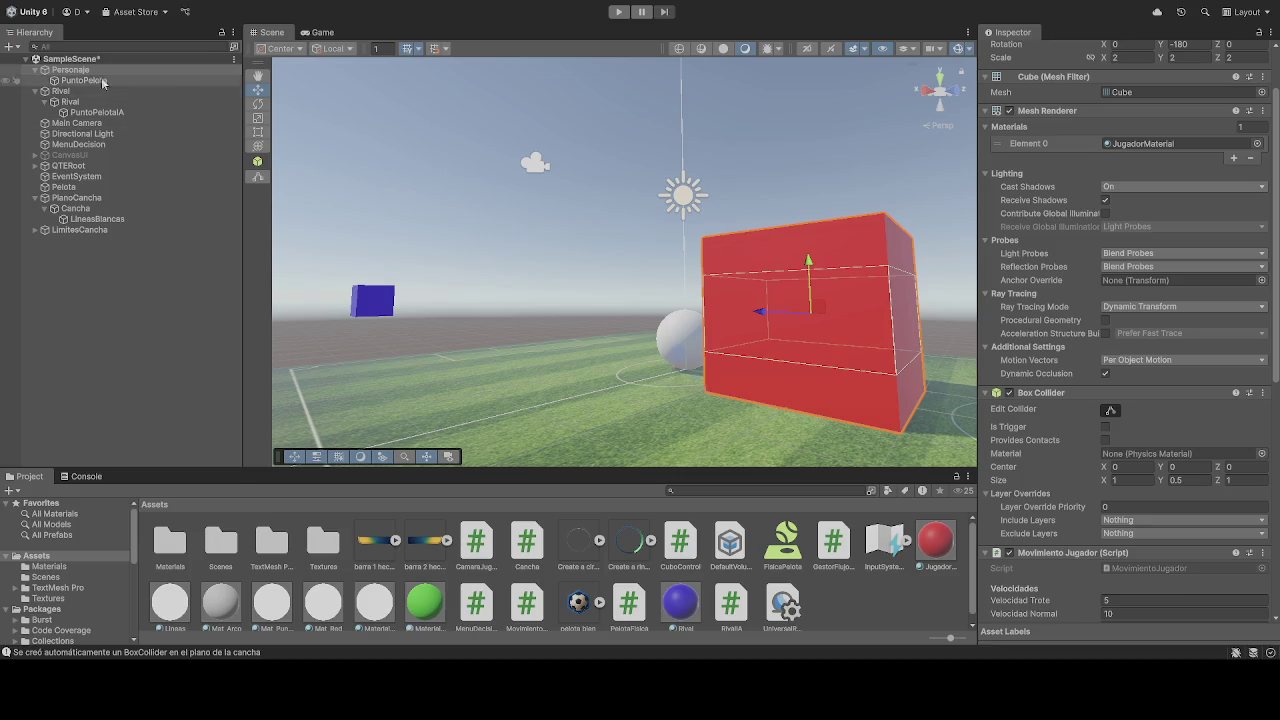
click(72, 101)
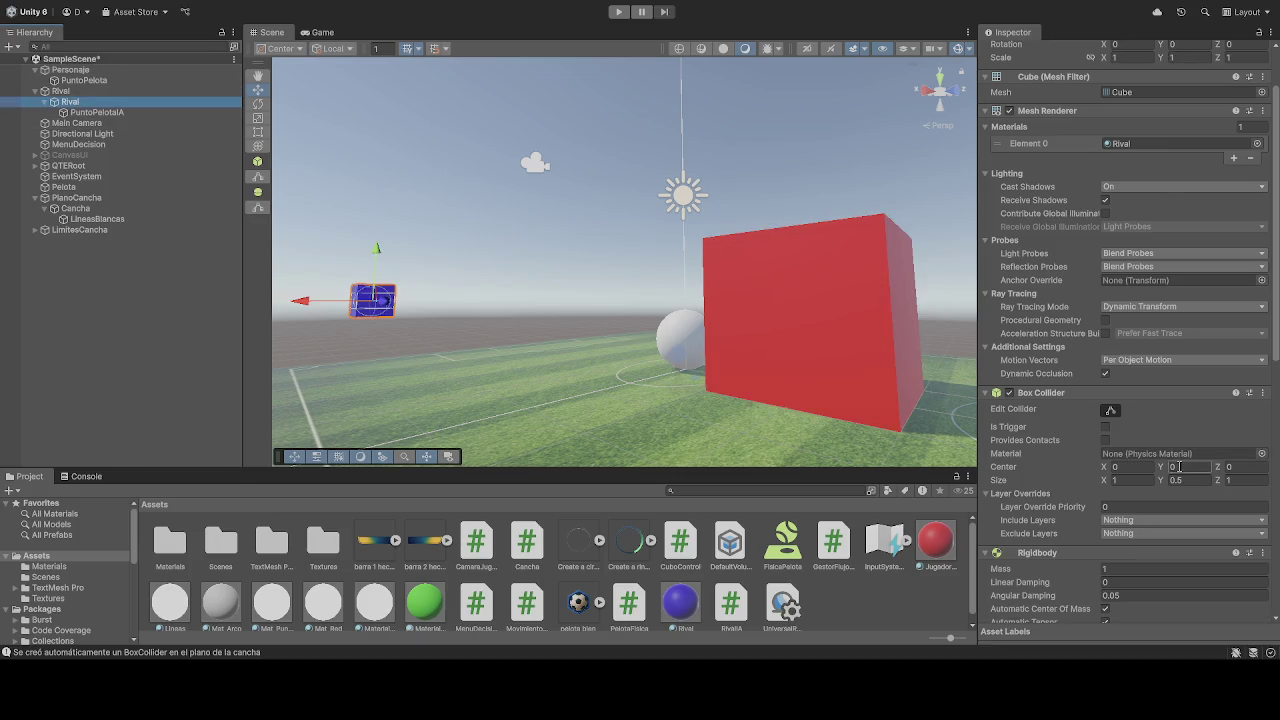
scroll(1182, 462, down, 4)
scroll(1182, 458, down, 9)
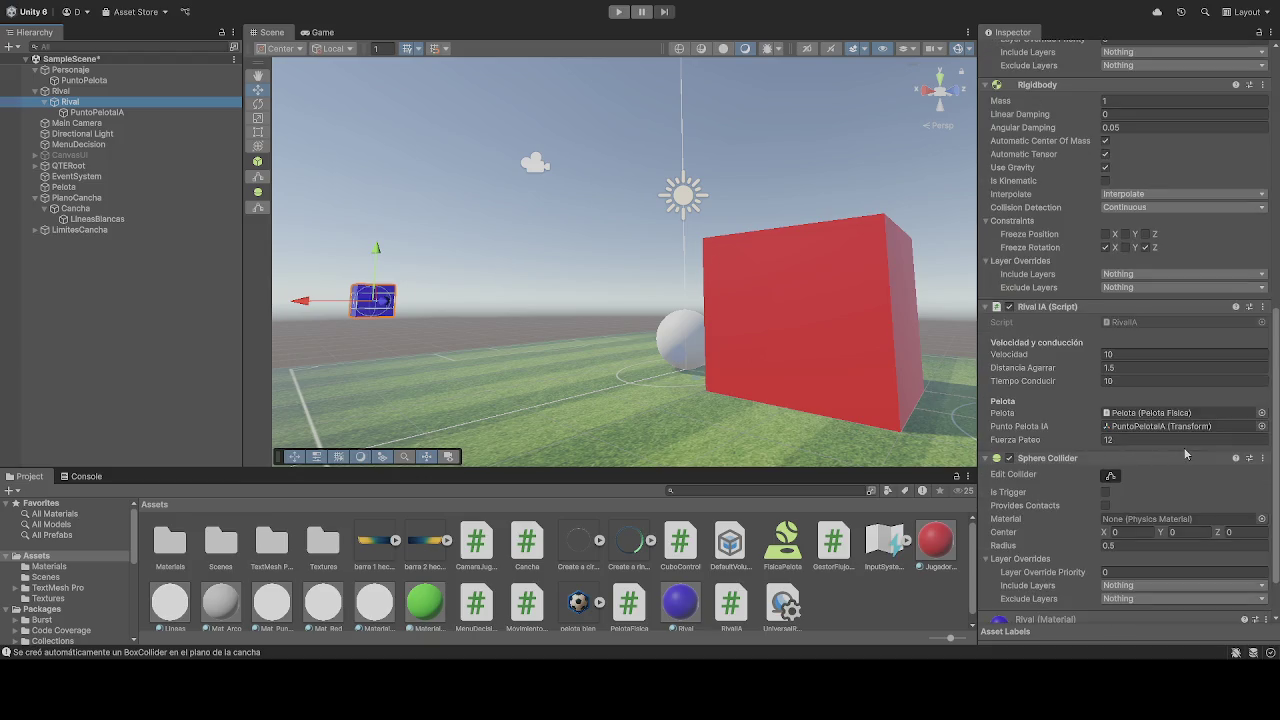
scroll(1184, 447, down, 2)
scroll(1184, 445, up, 9)
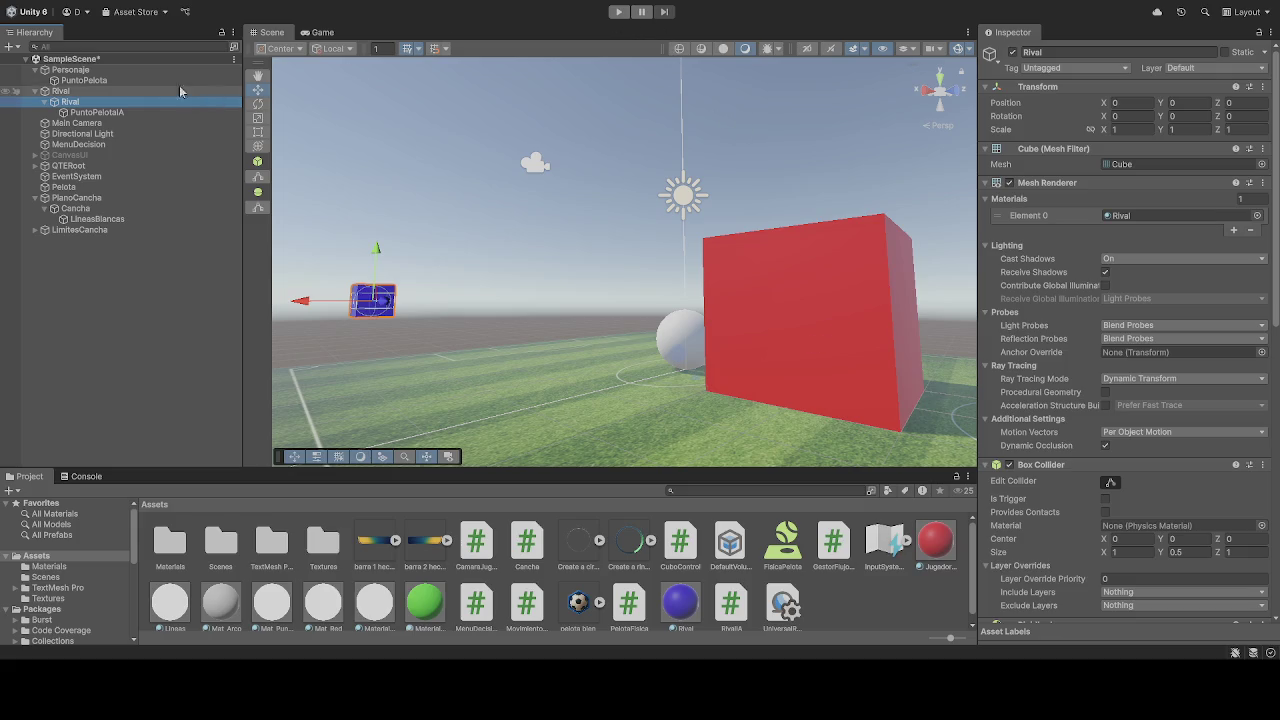
Select Personaje and bring its Box Collider and Movimiento Jugador script (speeds 5, 10, 20) into view.
click(100, 70)
scroll(1138, 305, down, 10)
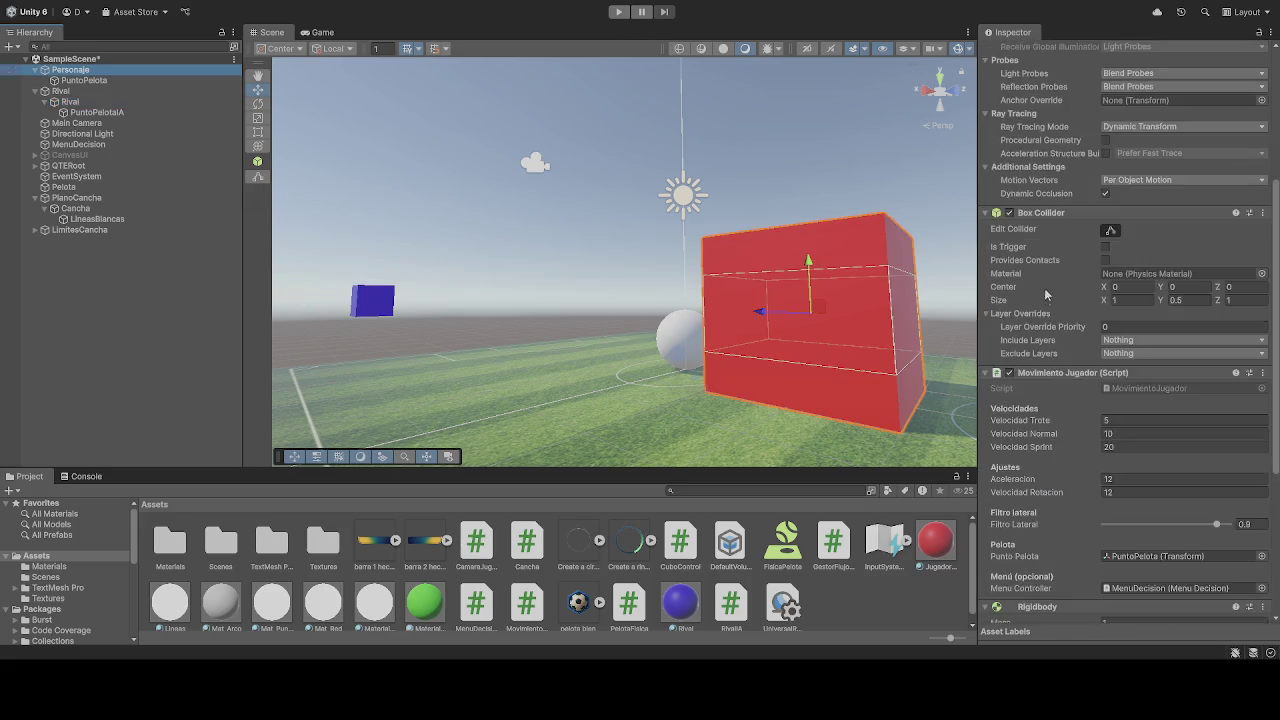
scroll(1165, 330, down, 1)
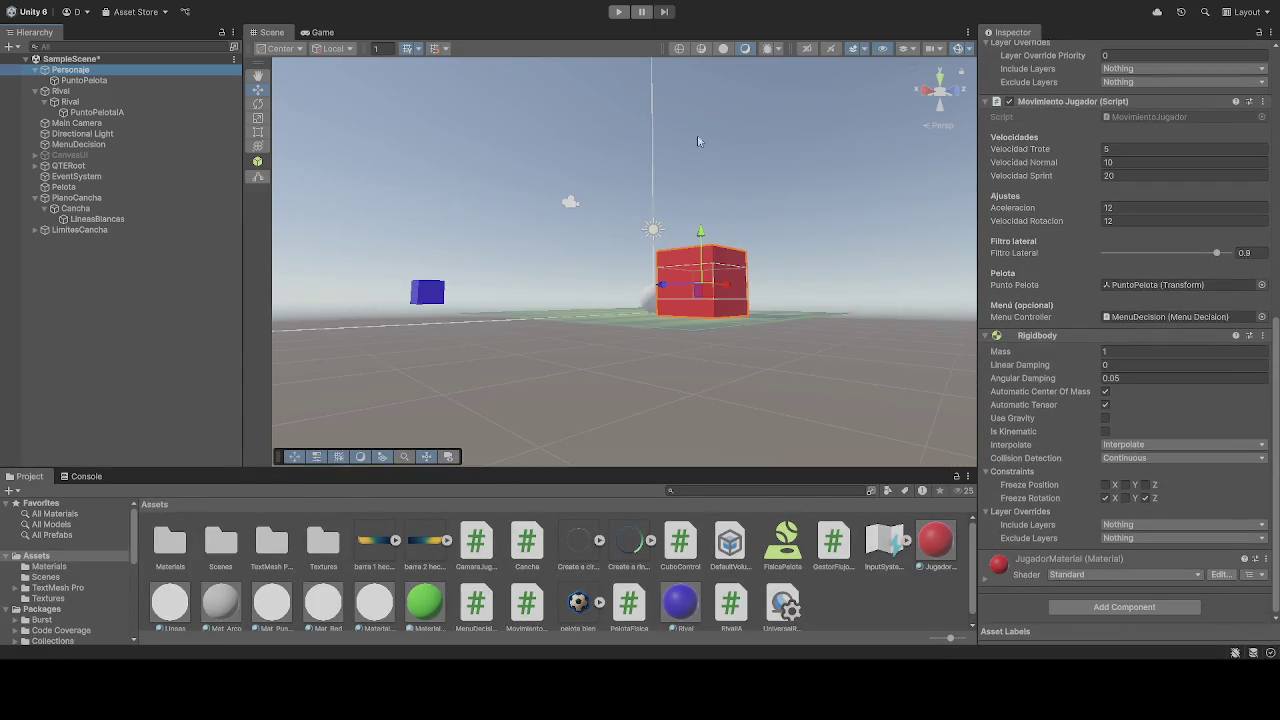
key(ctrl+p)
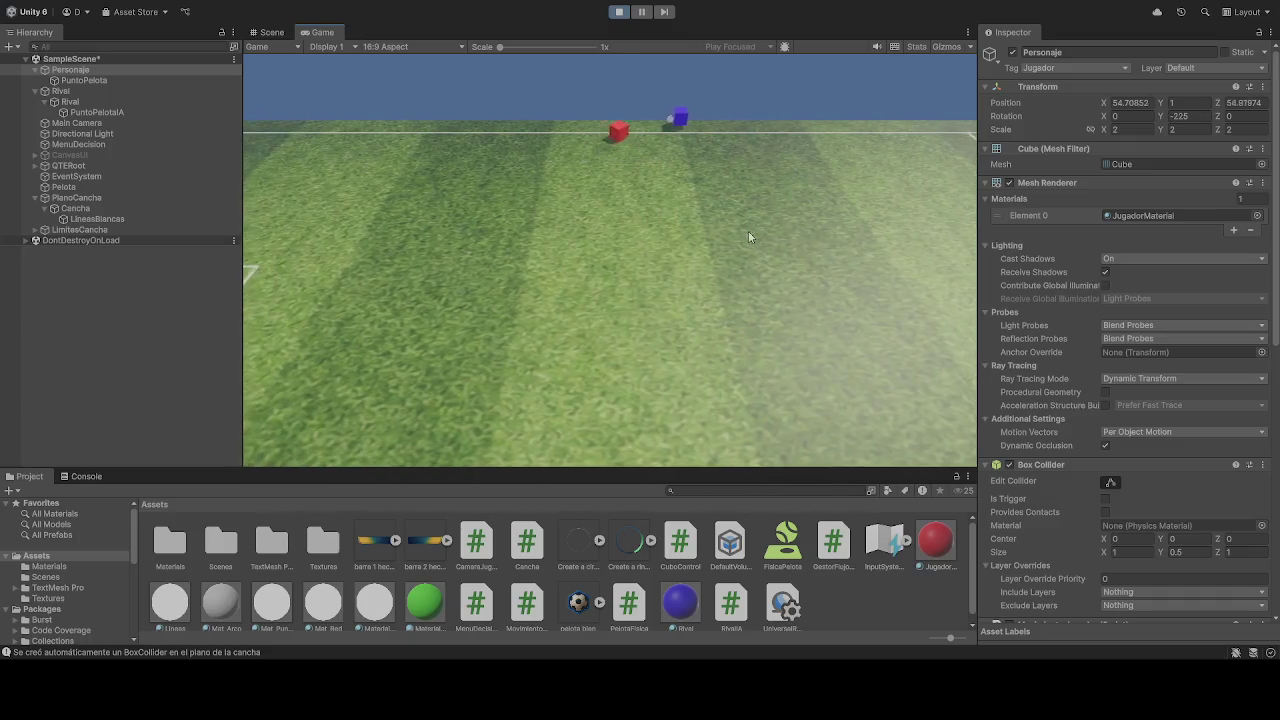
Stop the running test, replay the game, then stop it again.
click(619, 13)
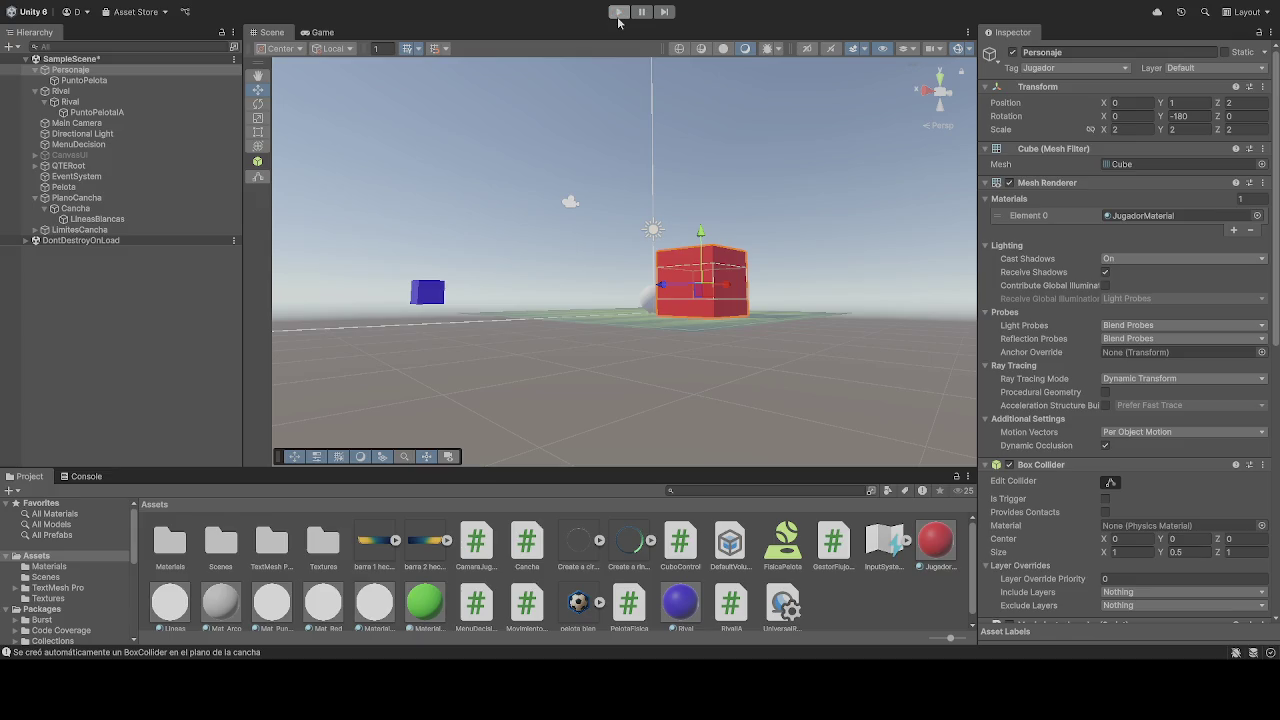
click(618, 14)
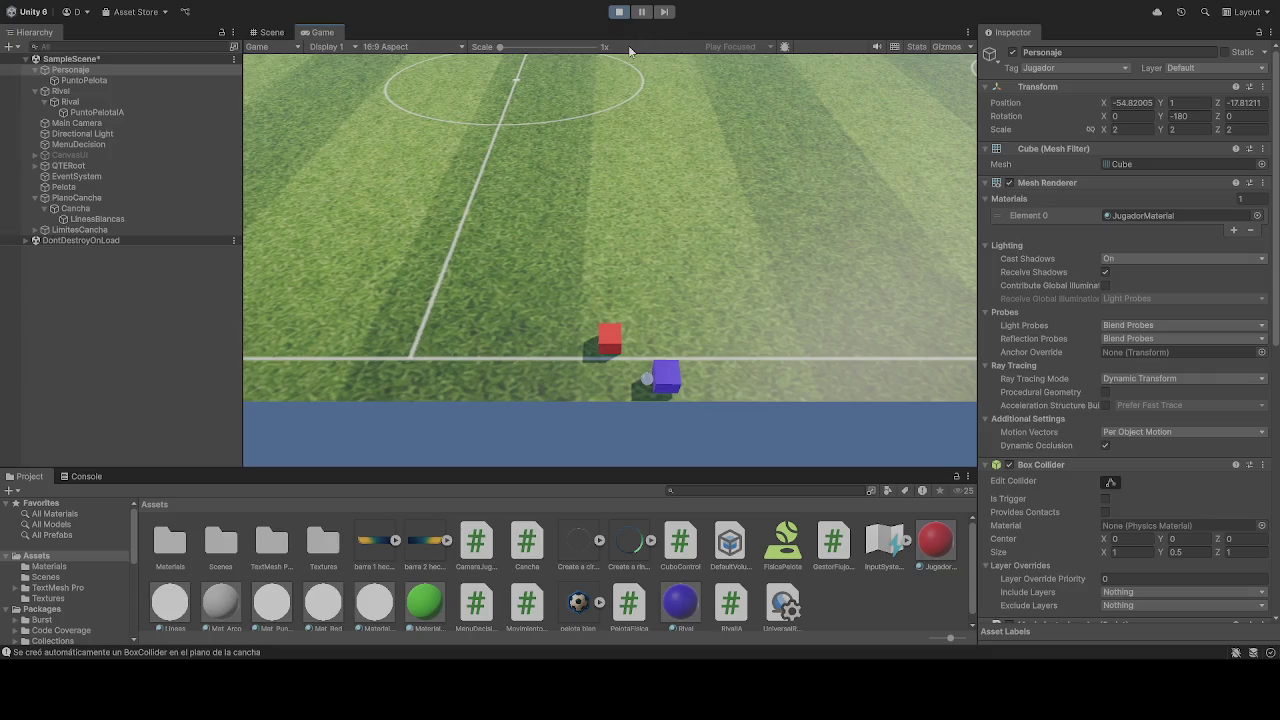
click(619, 11)
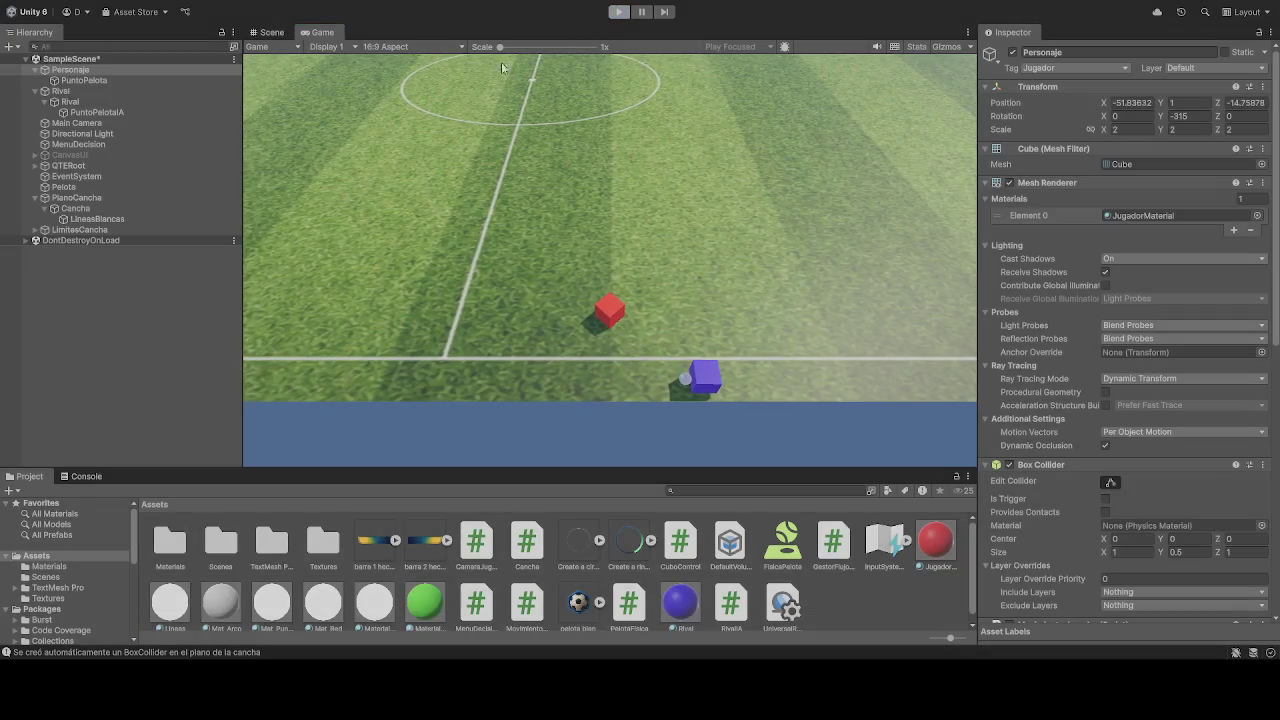
Inspect PuntoPelotaA, Rival and Personaje, then run the game again with Rival selected.
click(97, 112)
click(70, 101)
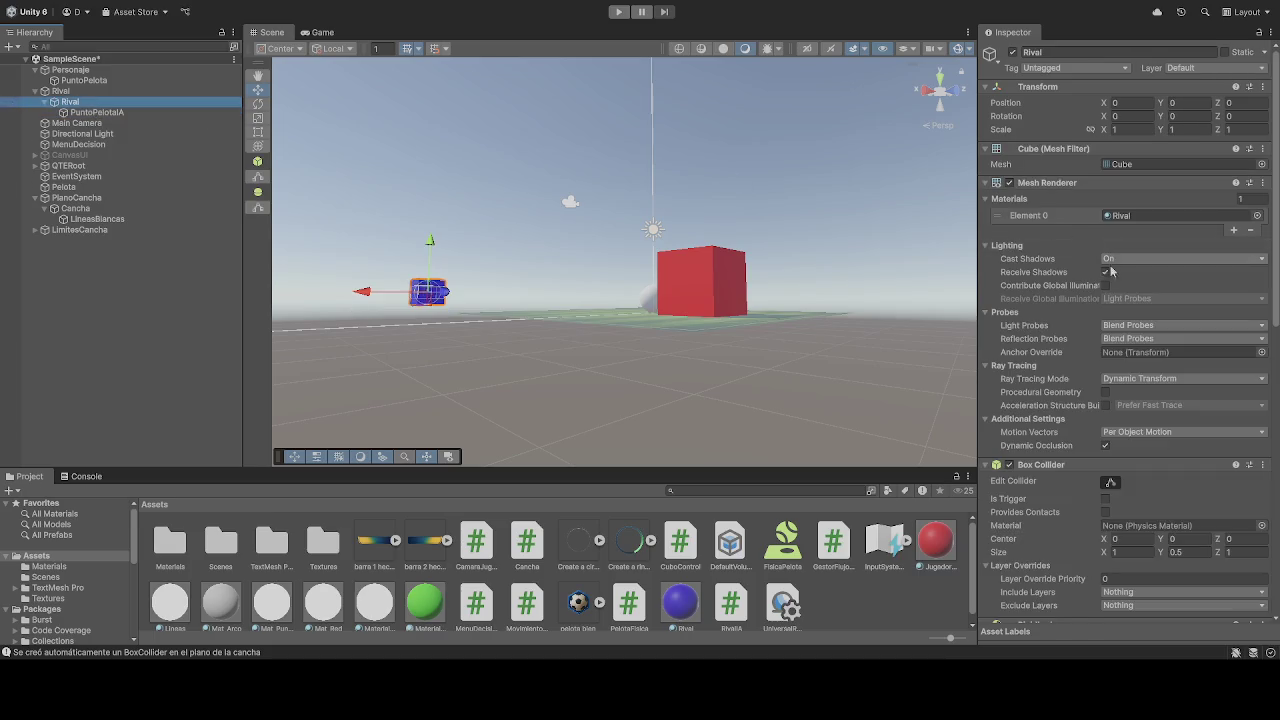
scroll(1086, 277, down, 10)
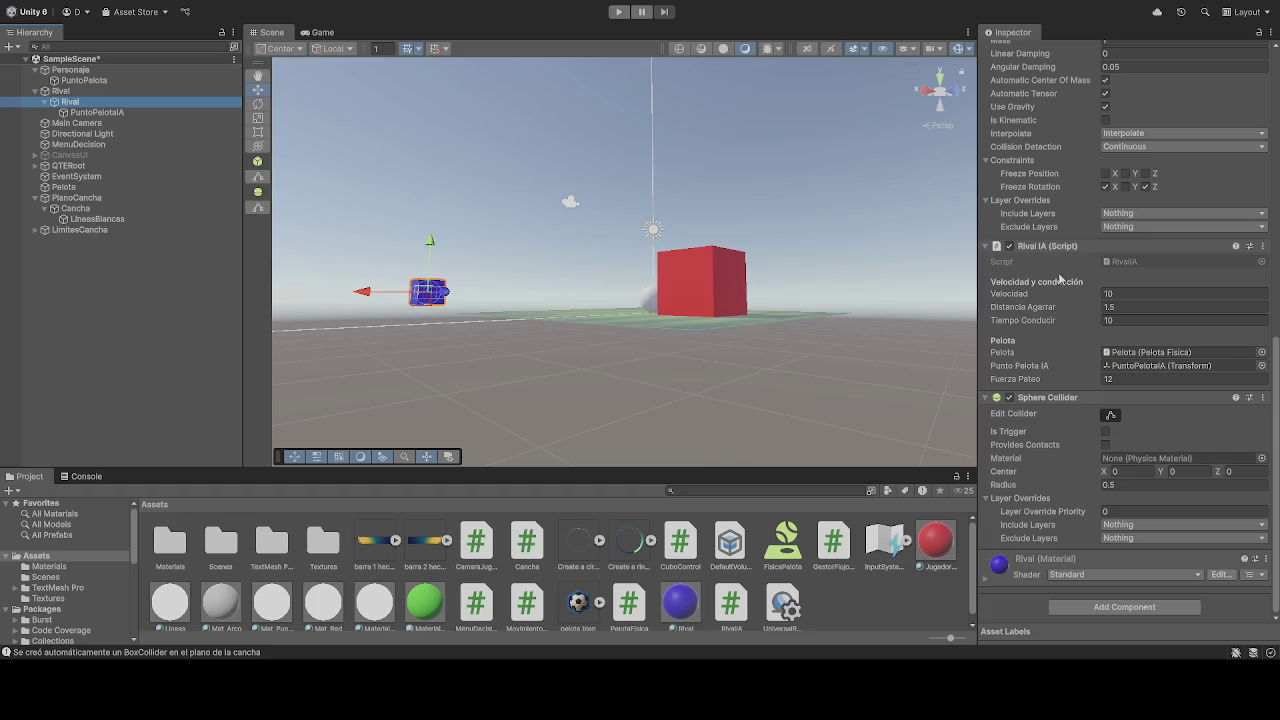
scroll(1060, 279, up, 10)
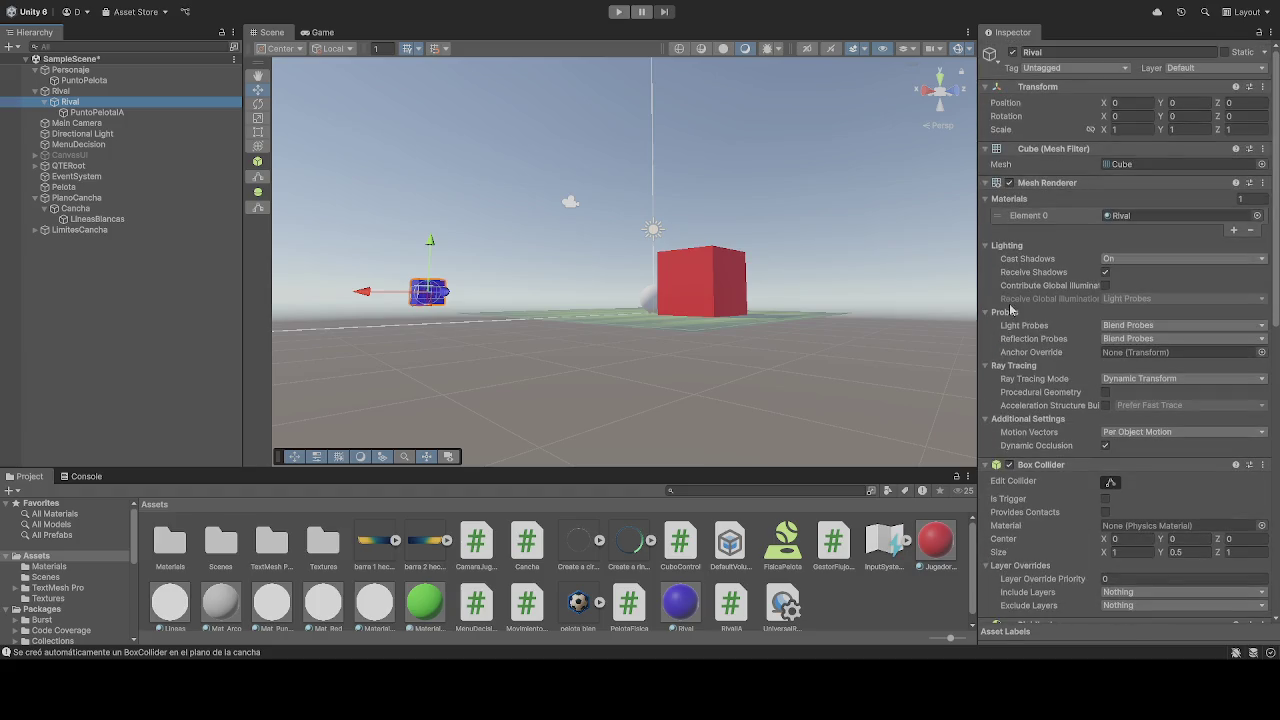
click(72, 70)
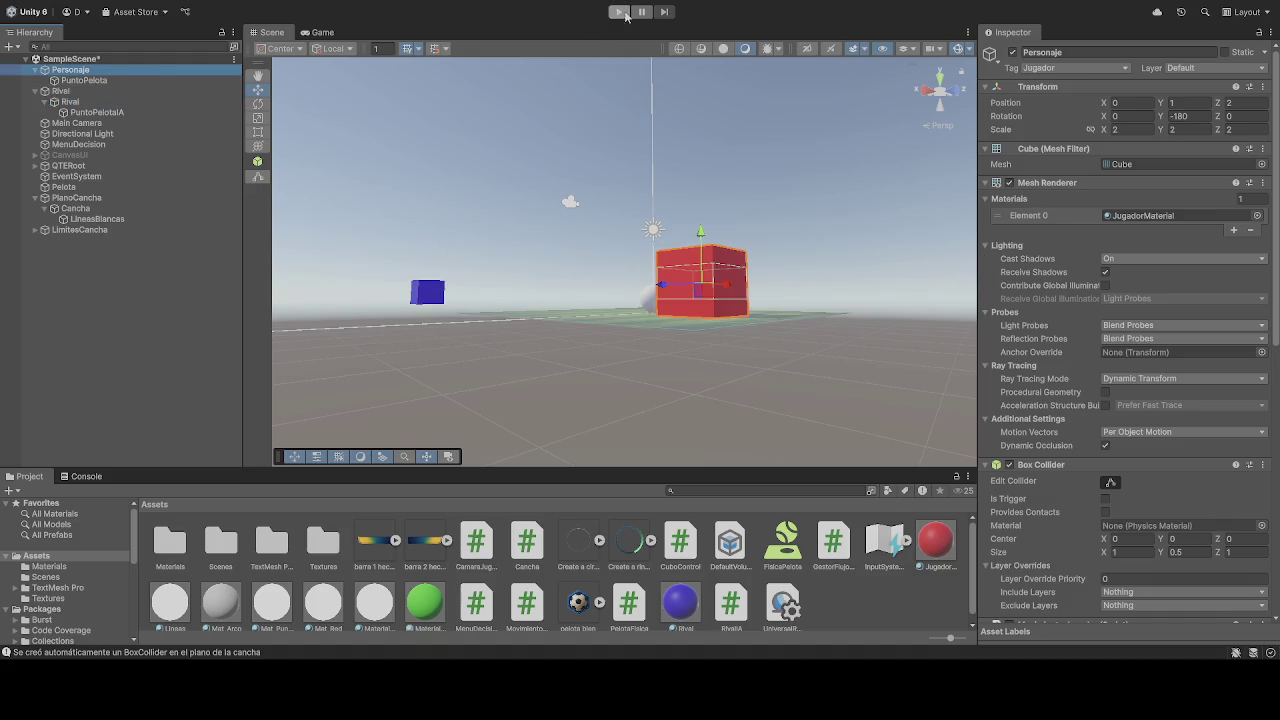
click(619, 12)
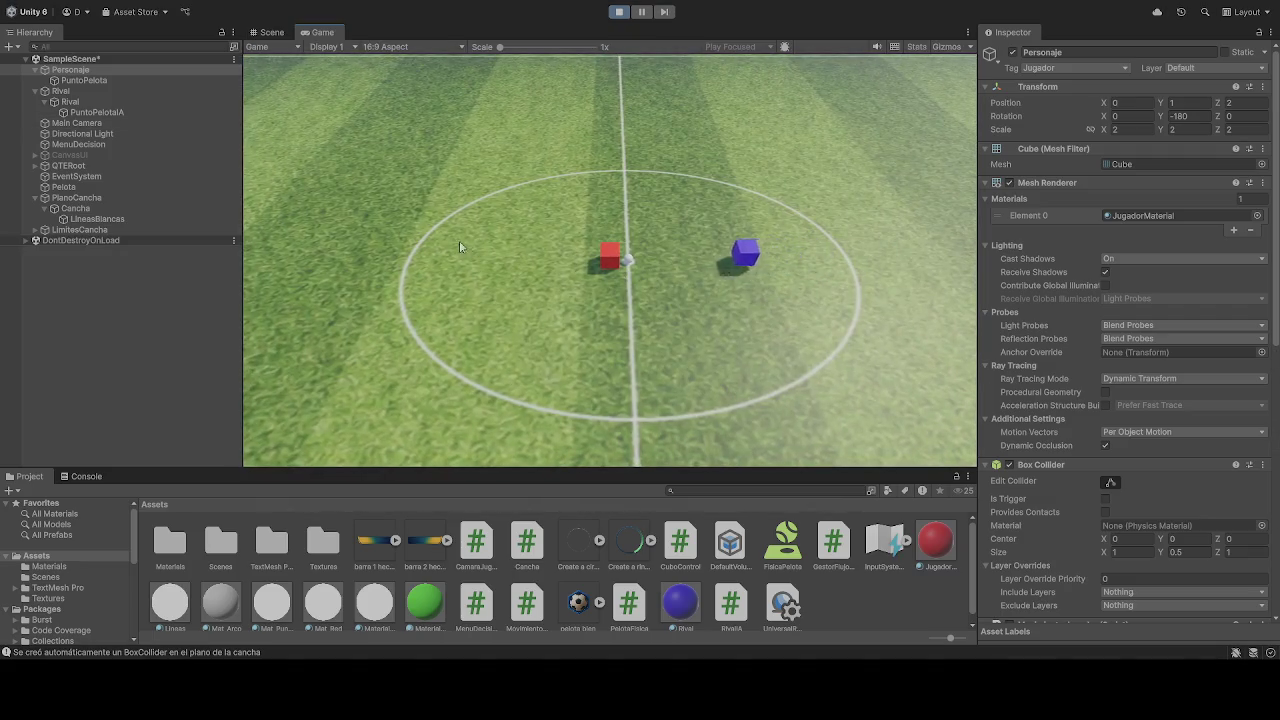
click(90, 91)
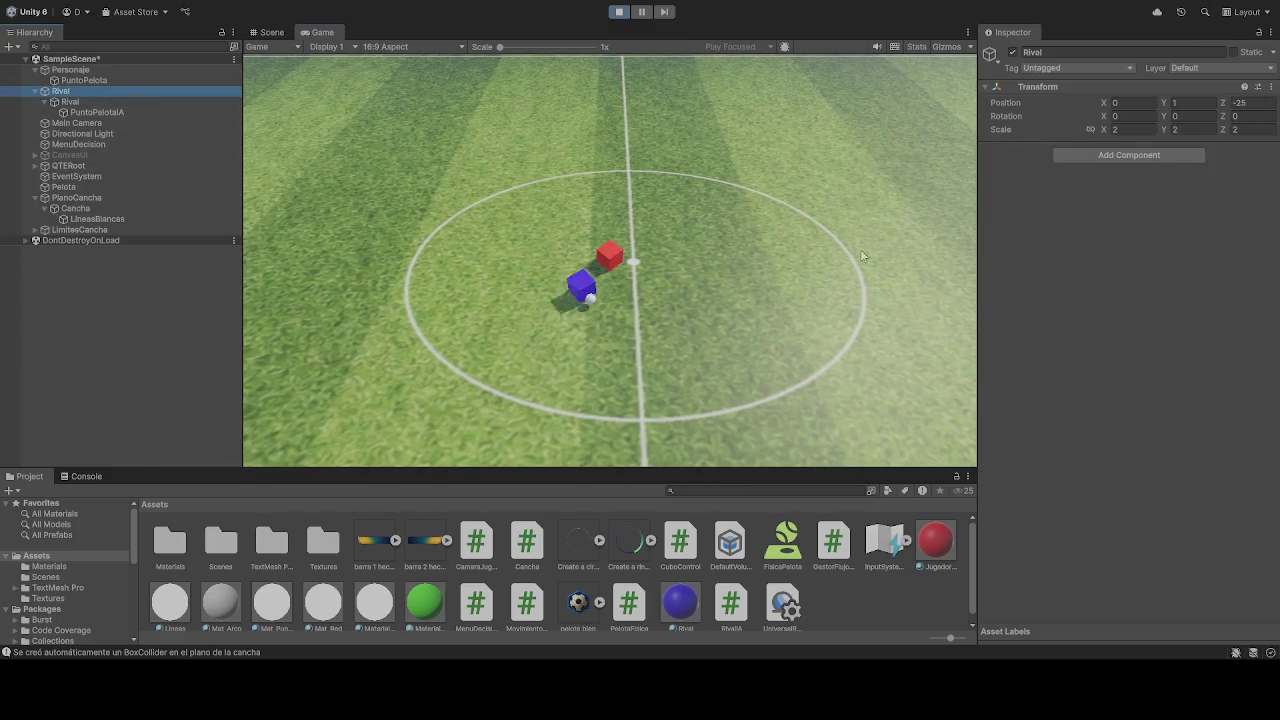
Set the child Rival's Box Collider Size Y to 0.01 during play.
click(107, 101)
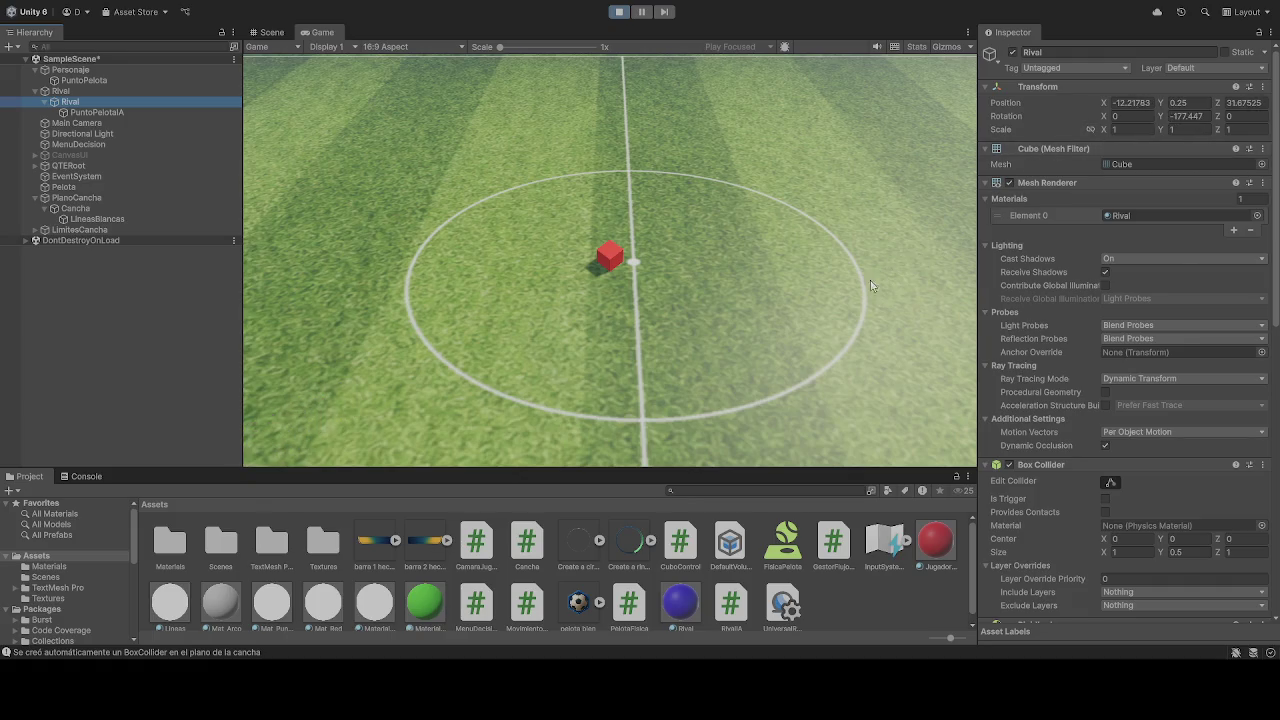
click(479, 300)
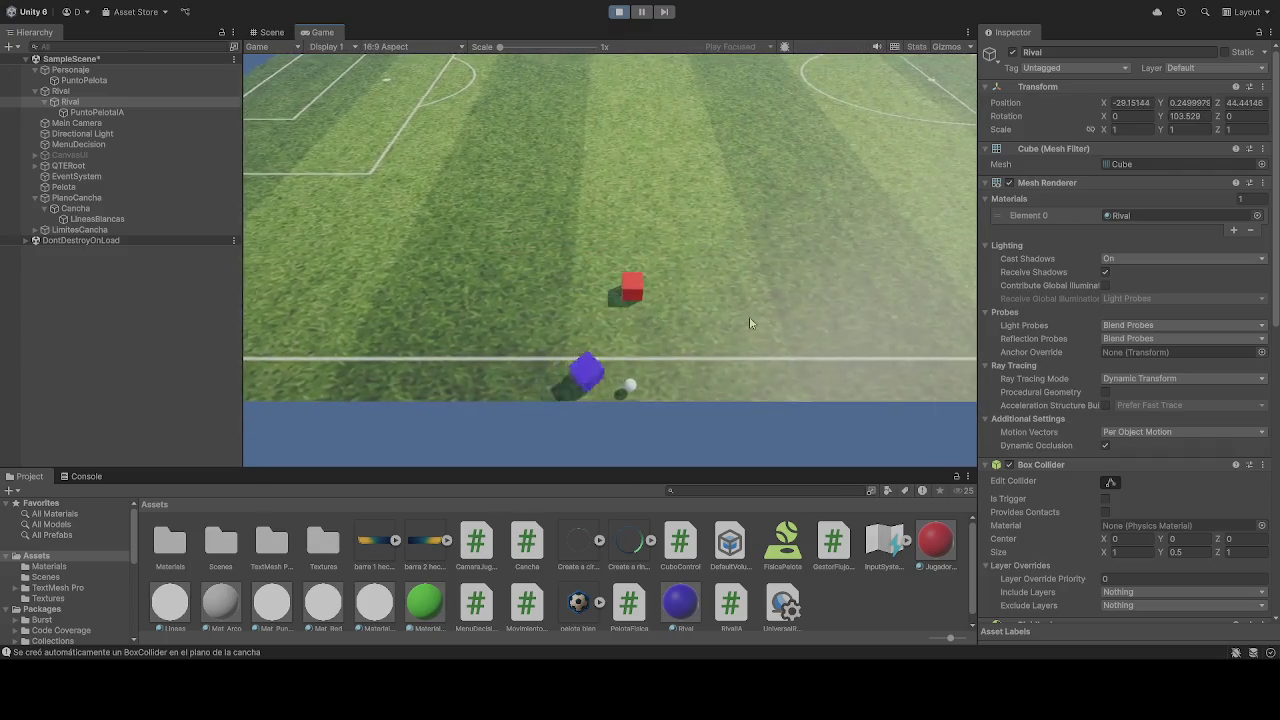
scroll(1187, 462, down, 10)
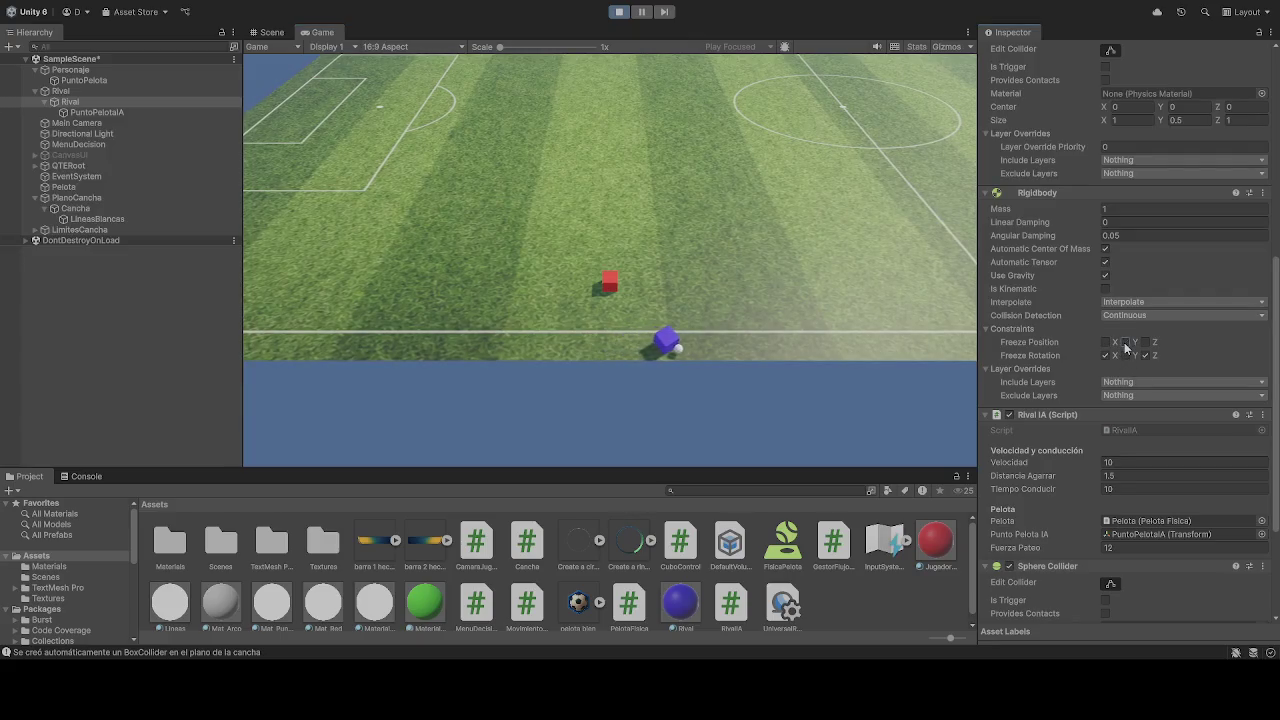
scroll(1180, 456, down, 4)
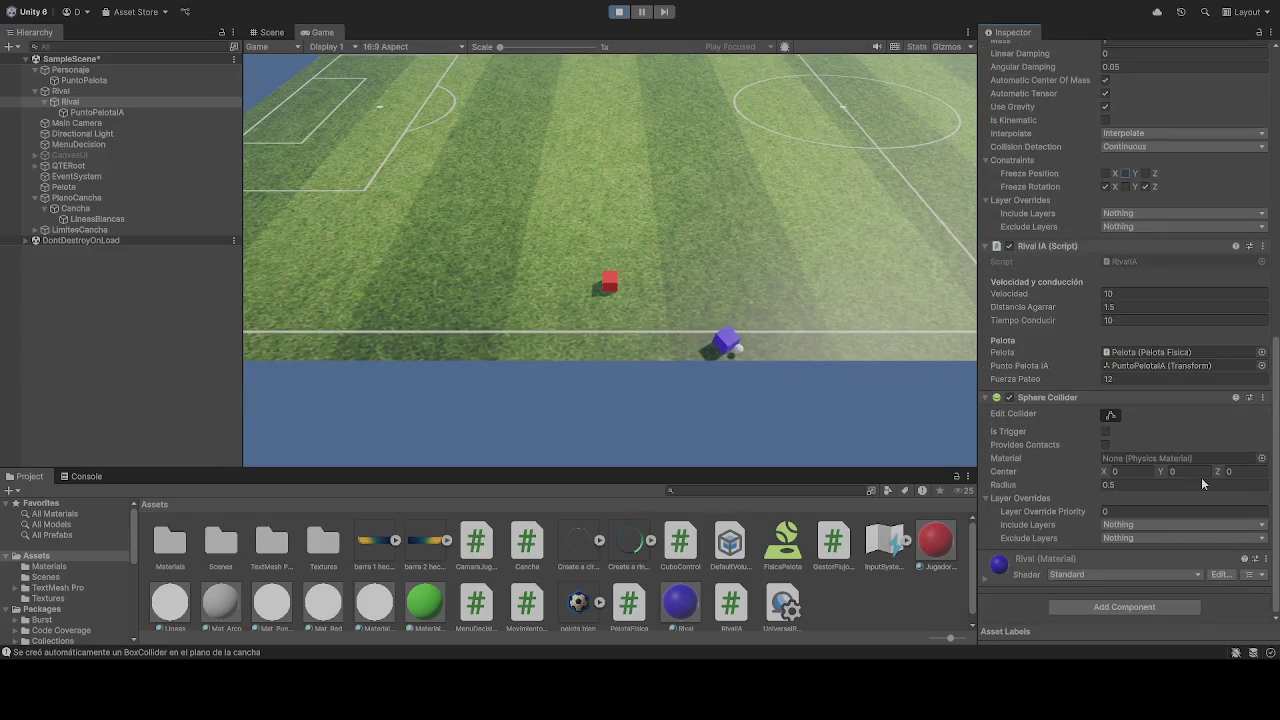
scroll(1190, 450, up, 8)
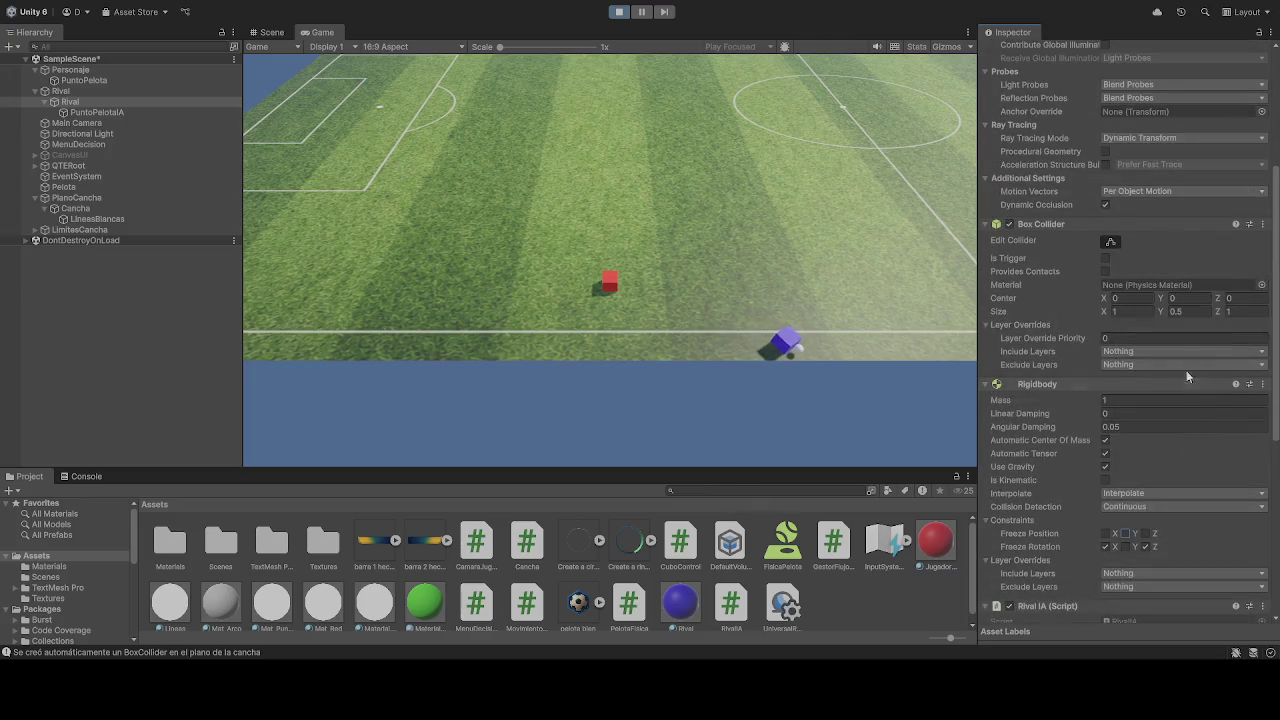
click(1186, 311)
text(0)
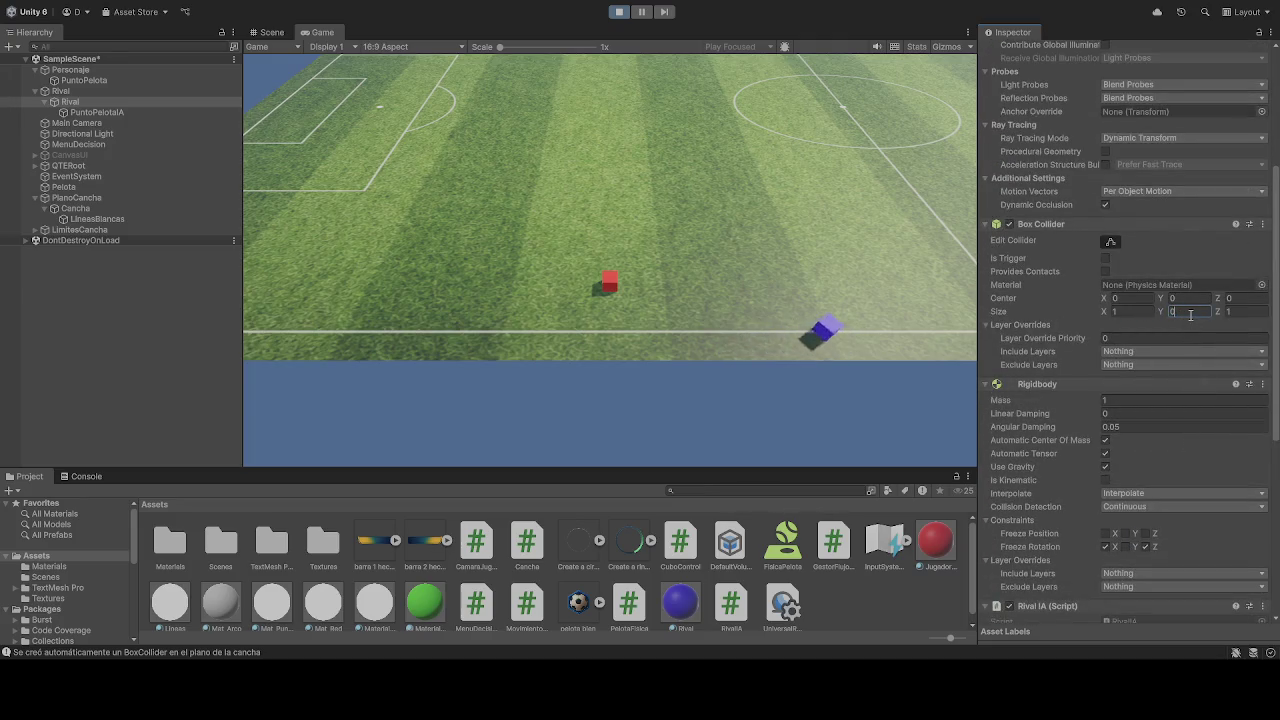
text(.01)
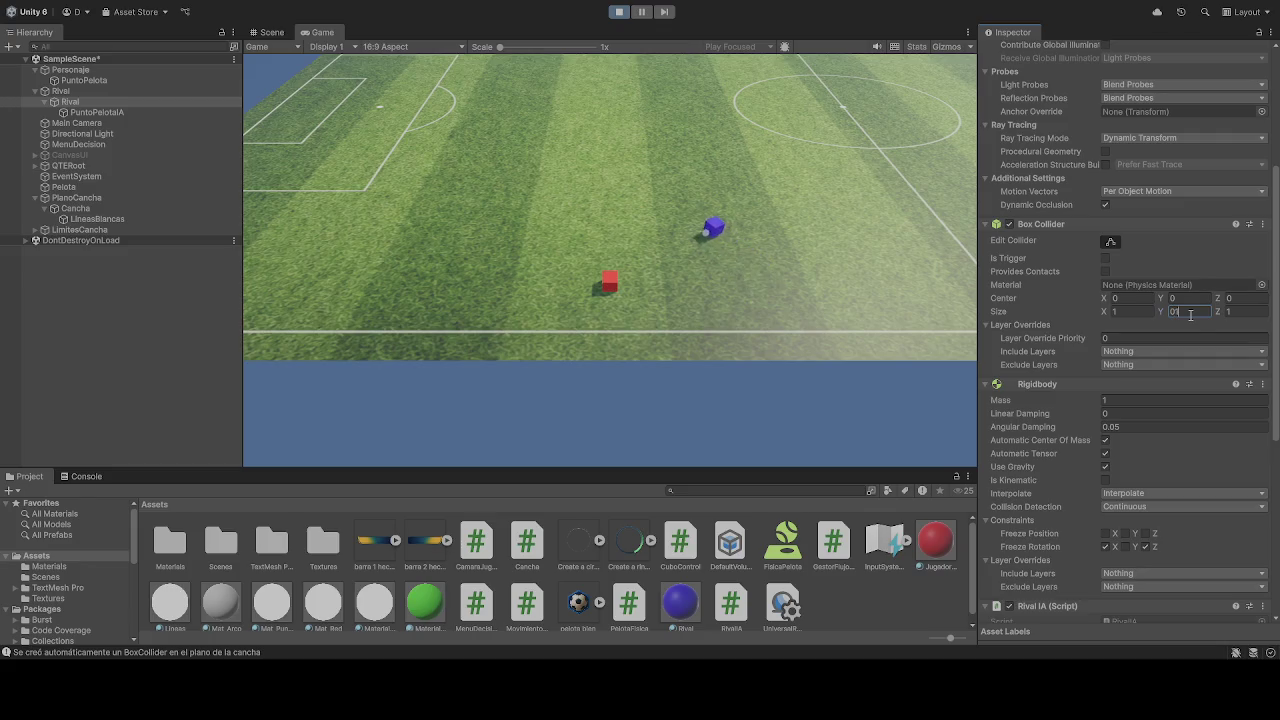
key(BackSpace)
key(BackSpace)
key(BackSpace)
Set the Rival's Position Y to 0, then stop the game.
click(1185, 298)
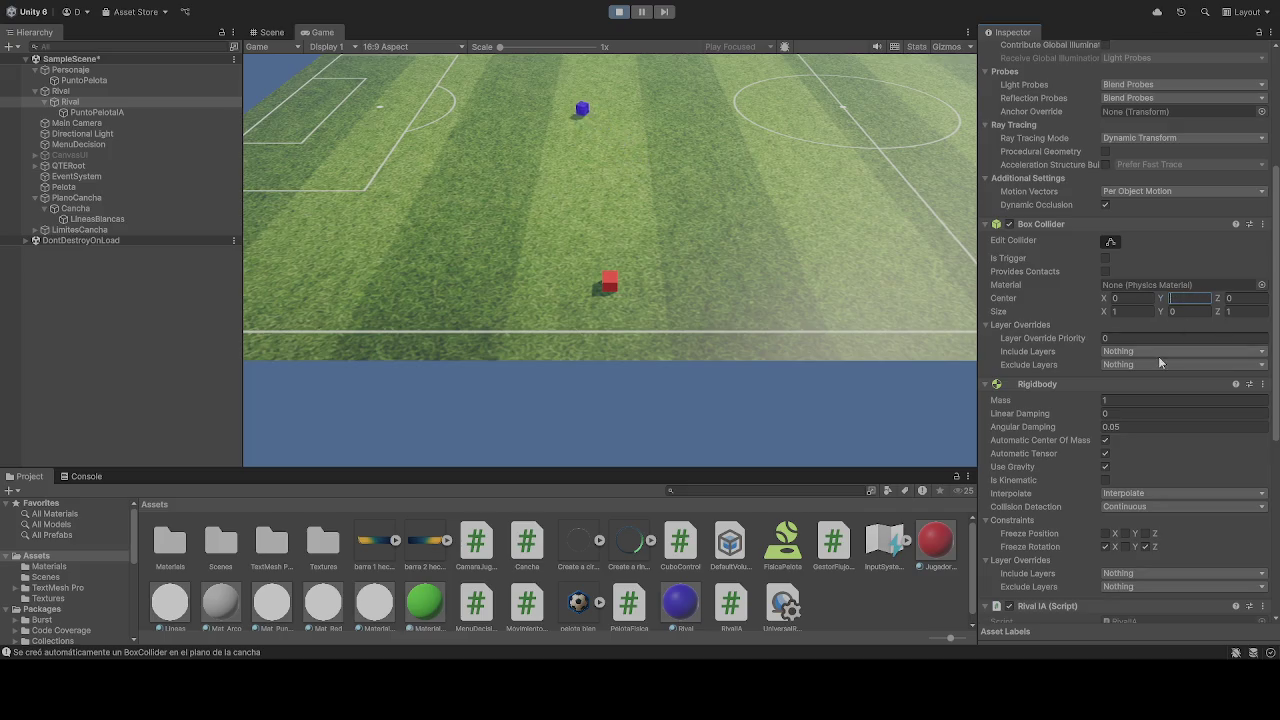
scroll(1158, 370, up, 6)
click(1188, 103)
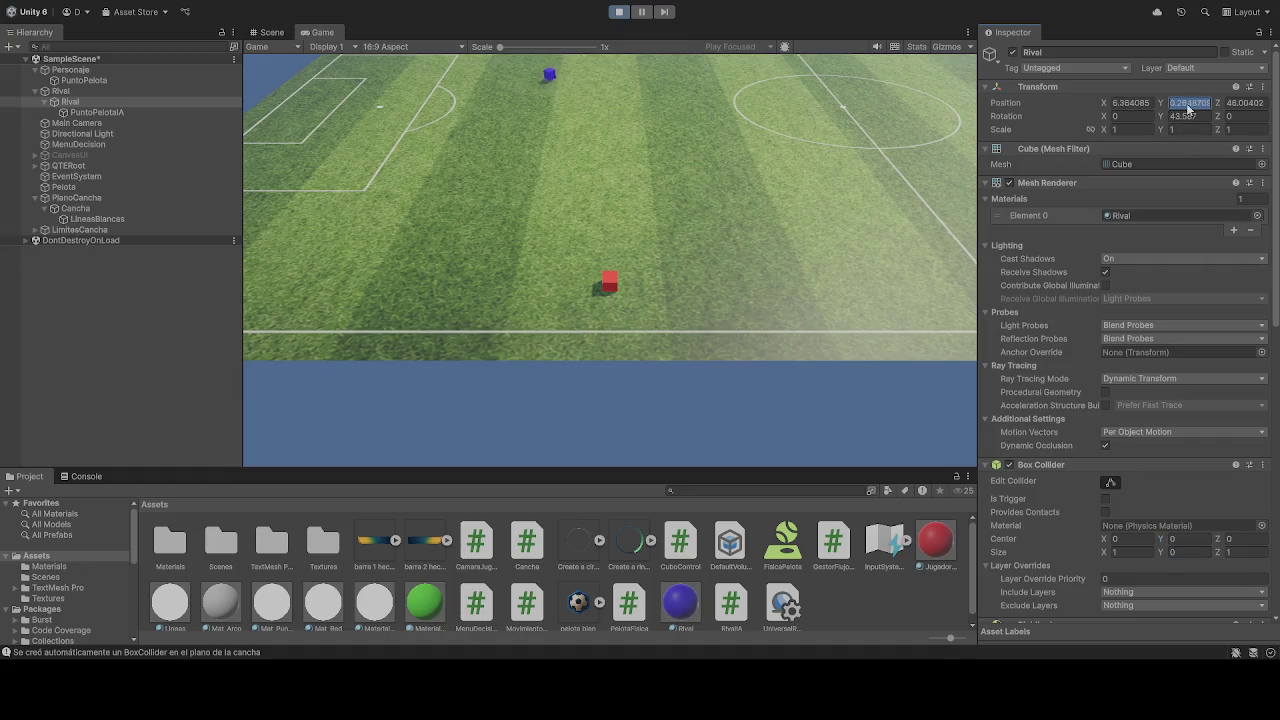
text(0)
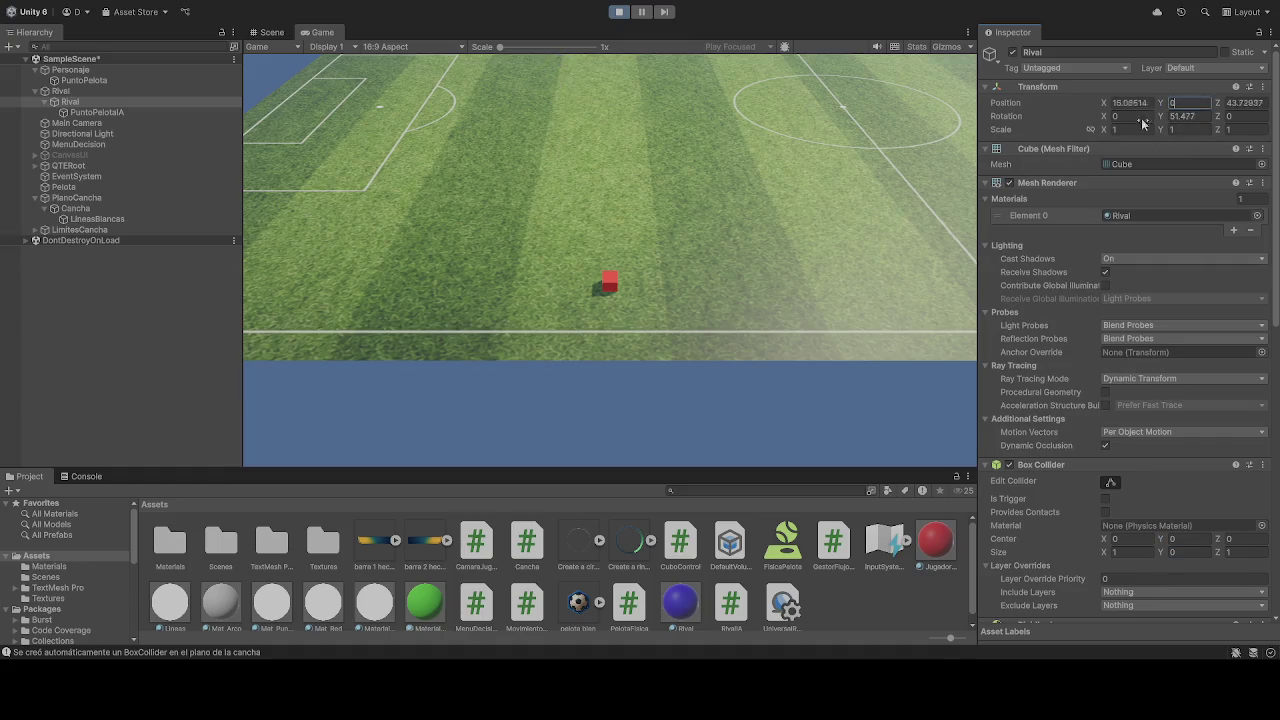
click(619, 11)
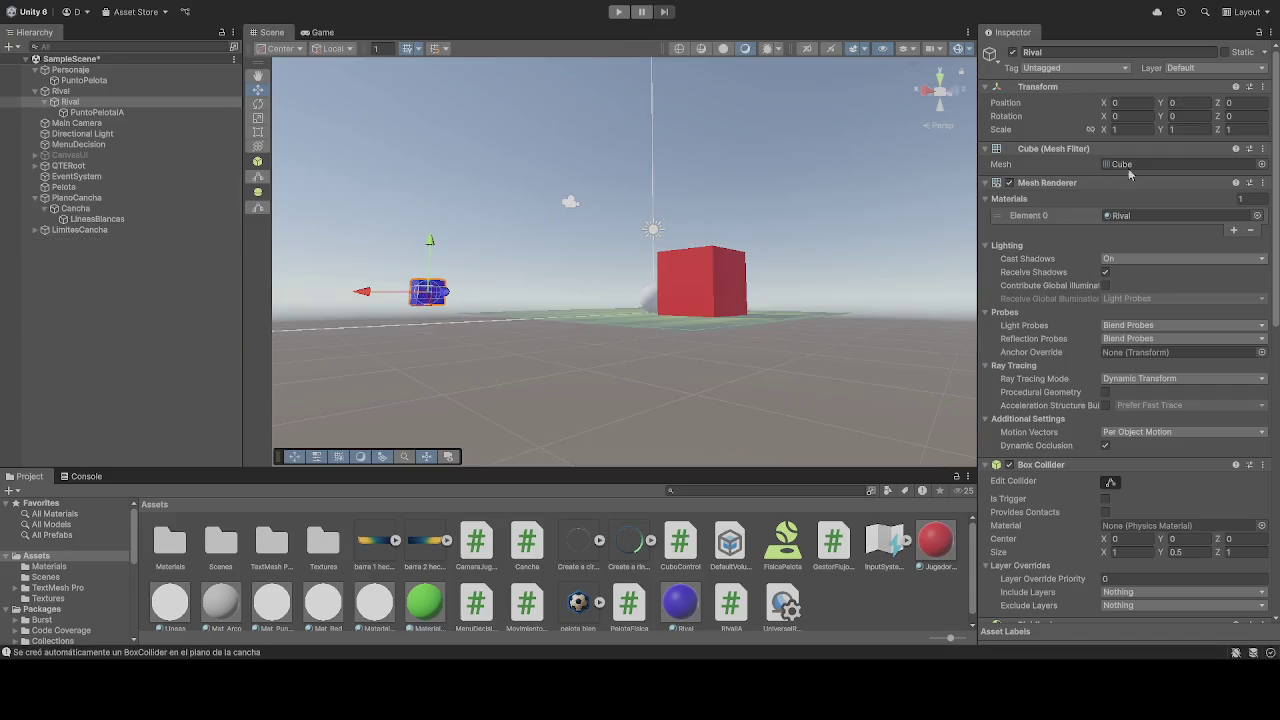
Freeze the Rival's Rigidbody Position Y and start a play test.
scroll(1175, 470, down, 2)
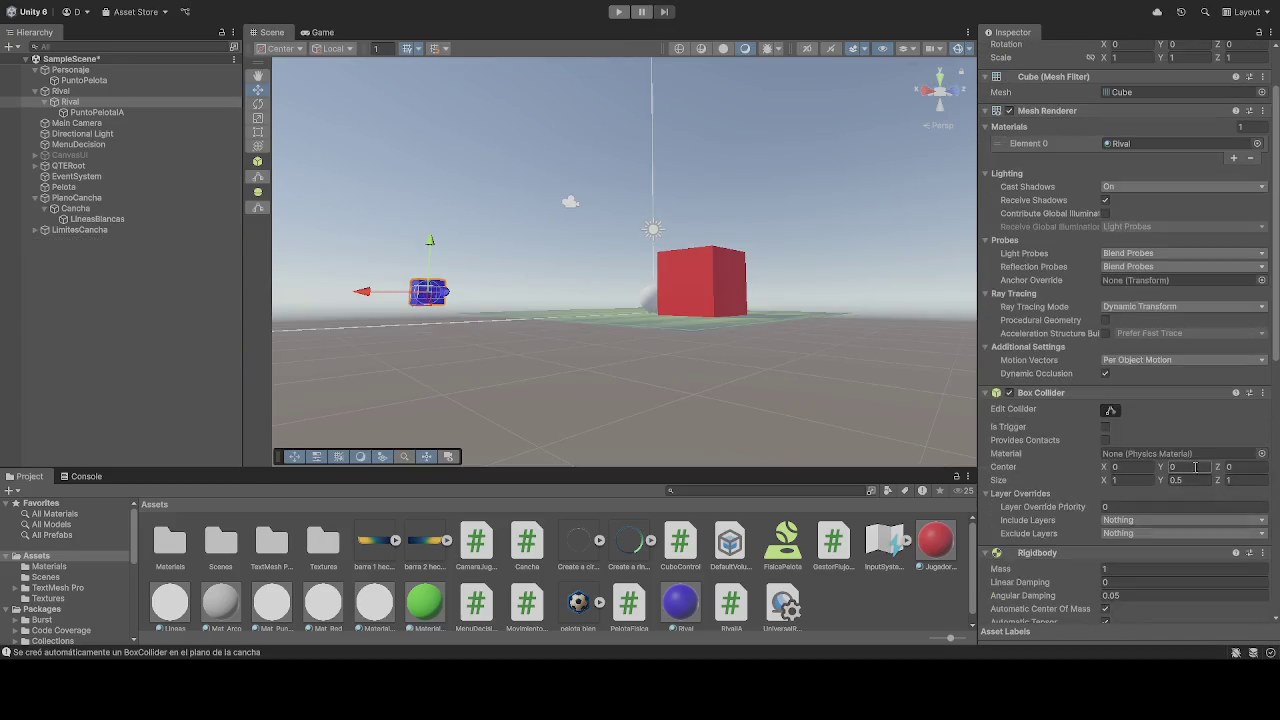
scroll(1150, 455, down, 3)
scroll(1143, 449, down, 8)
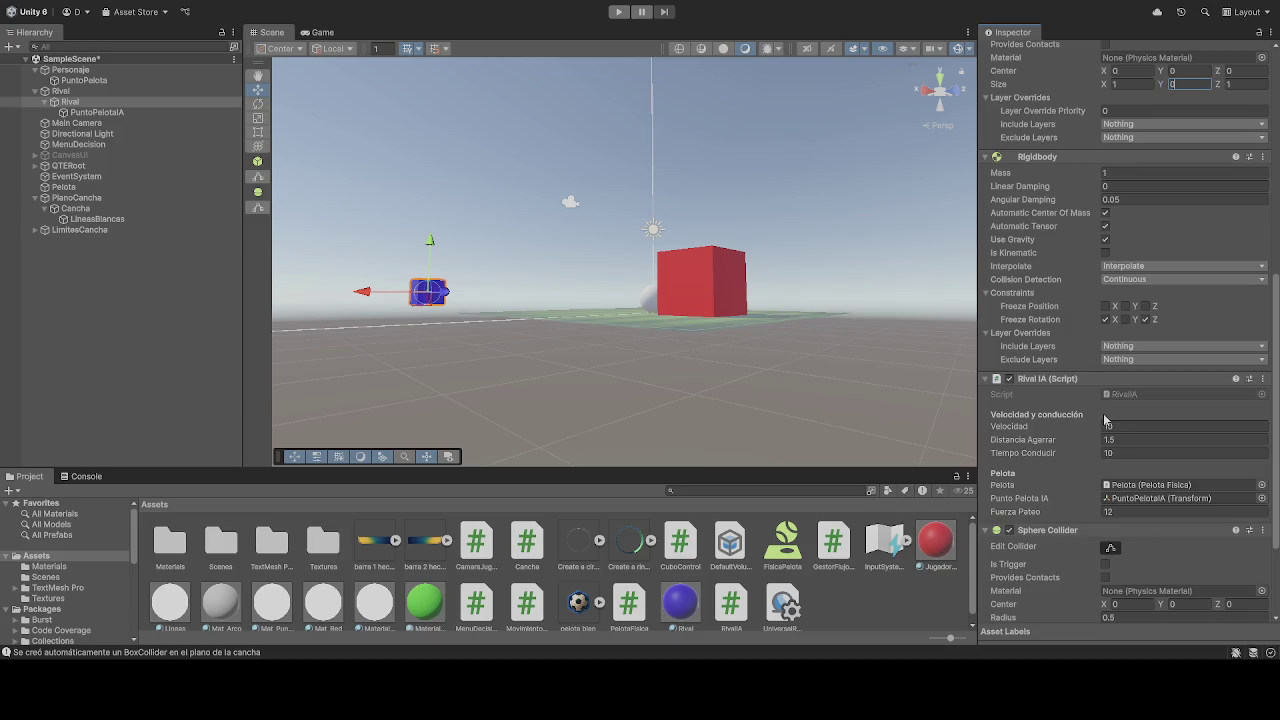
scroll(1091, 410, up, 6)
scroll(1091, 410, up, 1)
click(1125, 461)
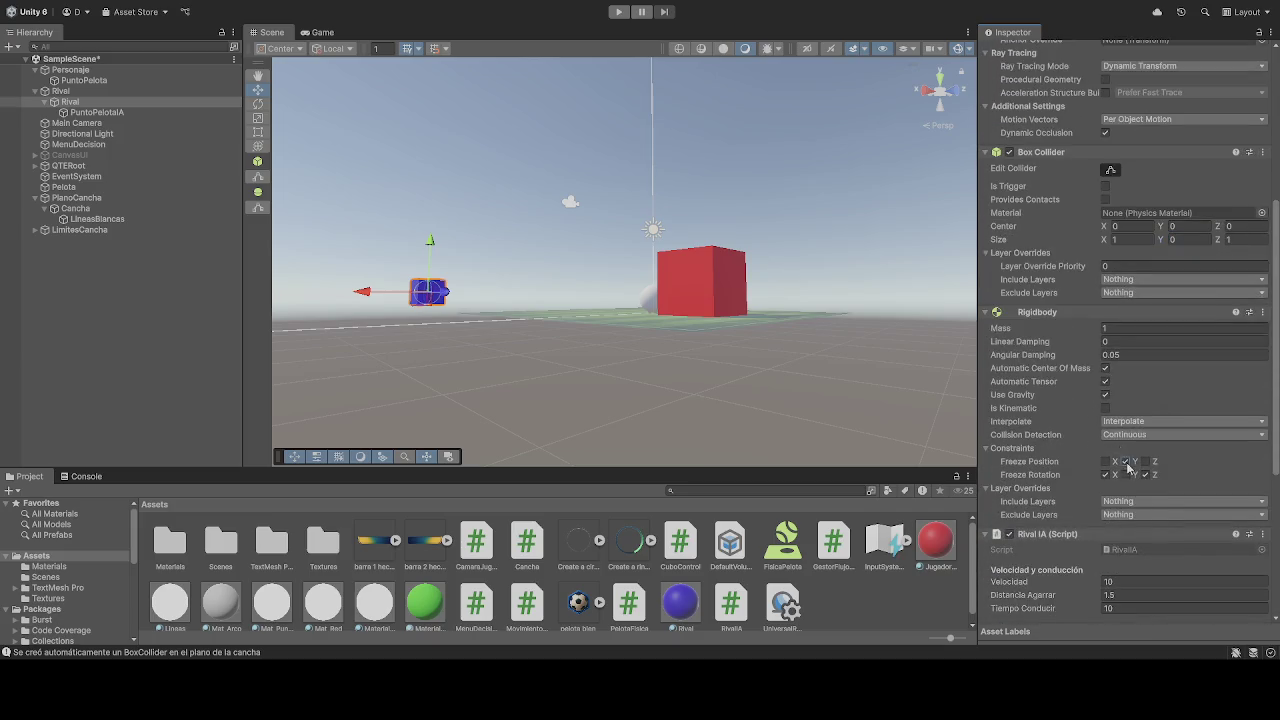
click(619, 11)
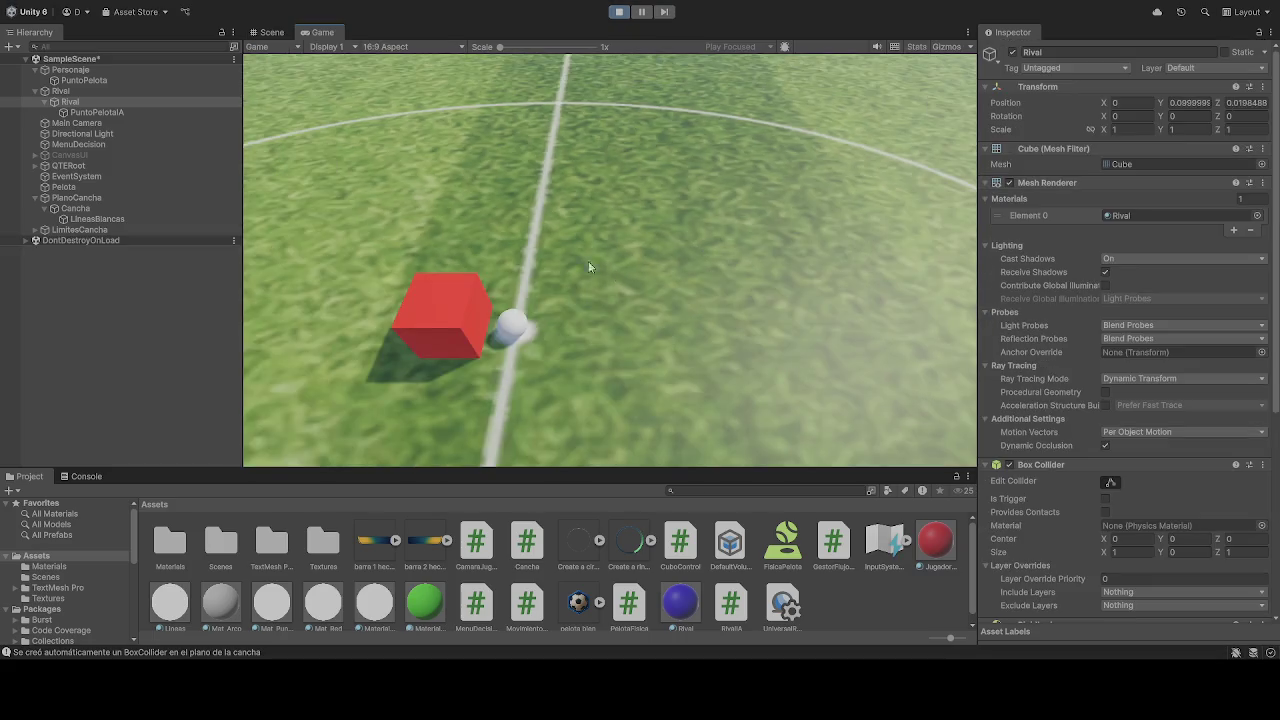
Follow the rival cube in the Scene view during play, then stop the game.
click(271, 32)
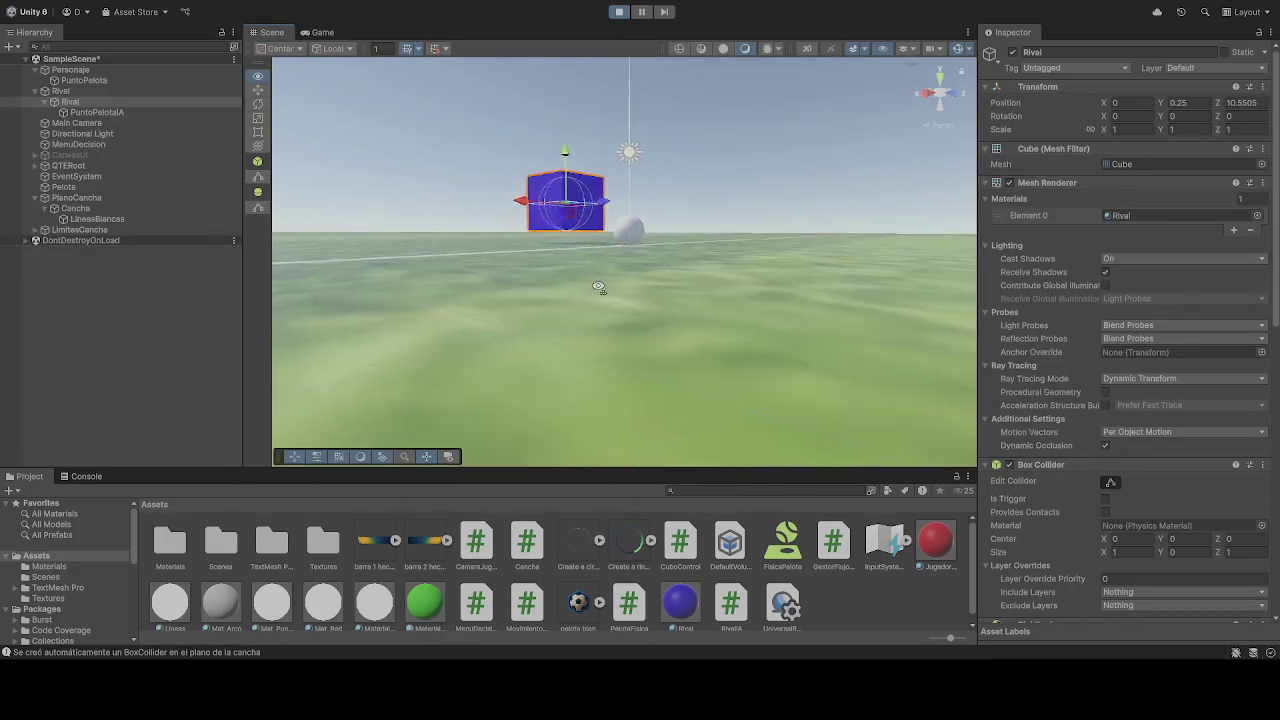
mouse_move(640, 253)
mouse_down()
mouse_move(597, 265)
mouse_move(580, 167)
mouse_up()
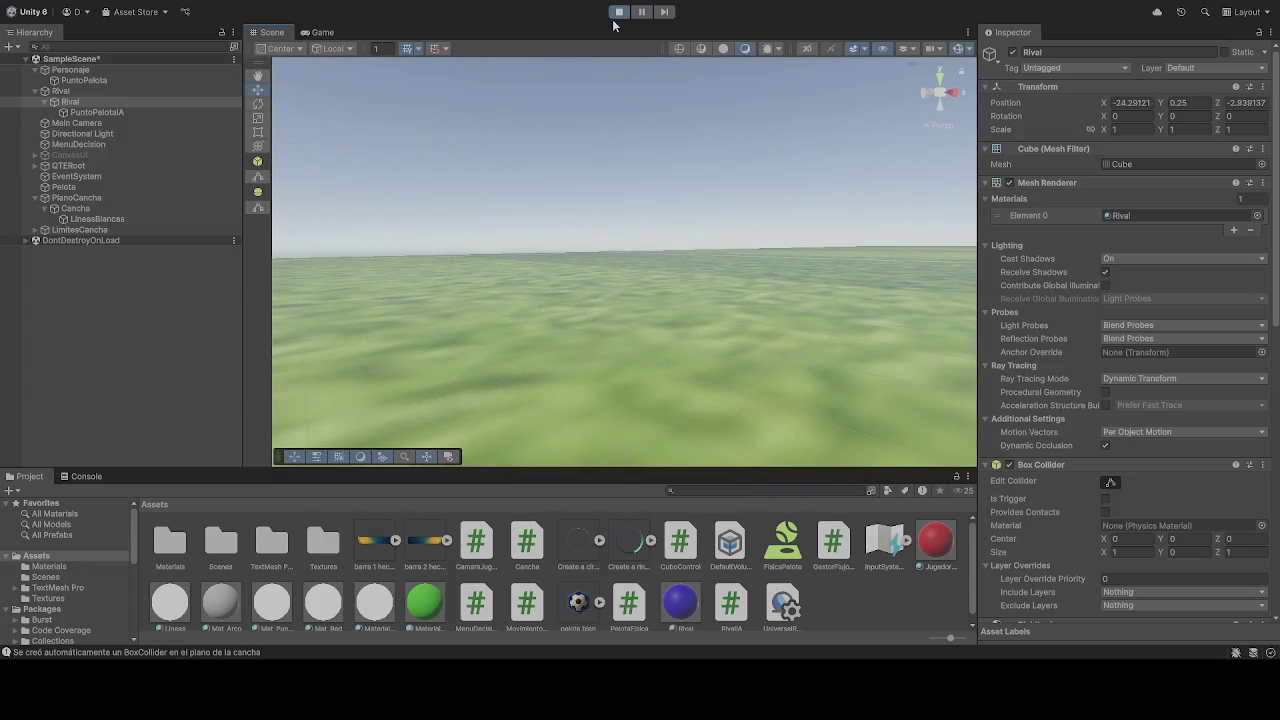
click(614, 14)
Set the Rival's Box Collider Size Y to 1 and run the game again.
click(1176, 551)
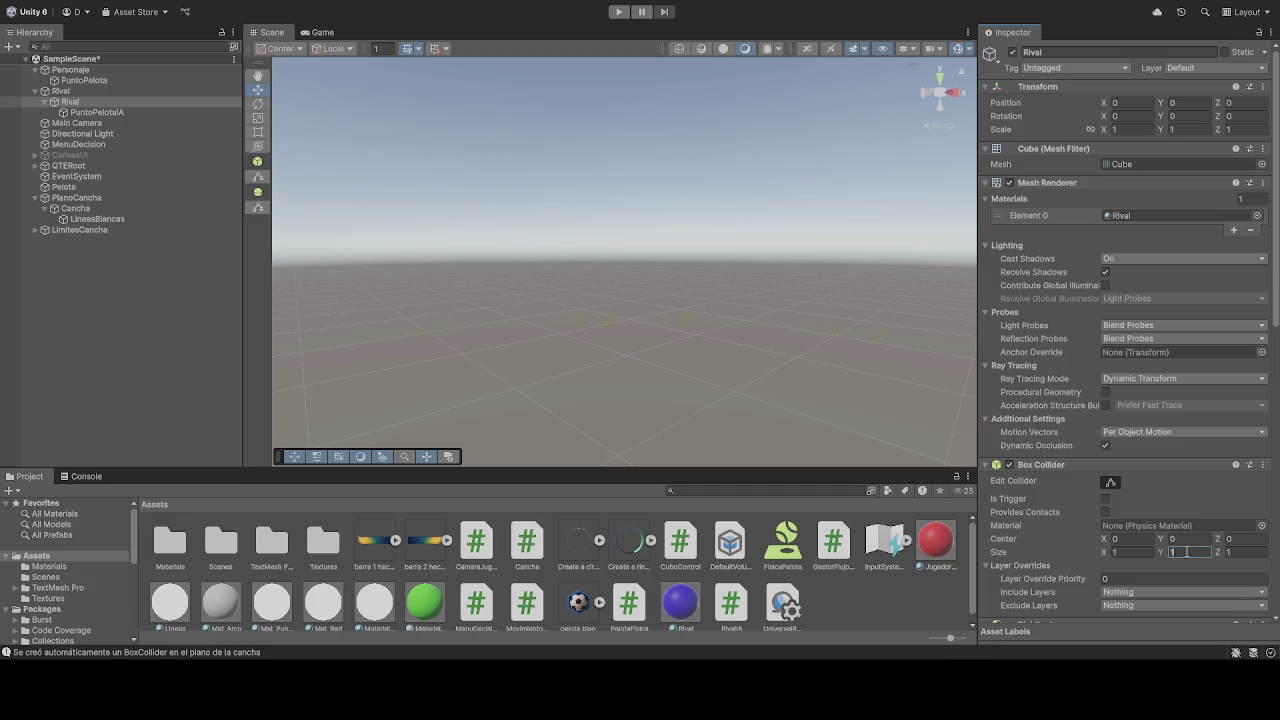
scroll(1178, 553, down, 6)
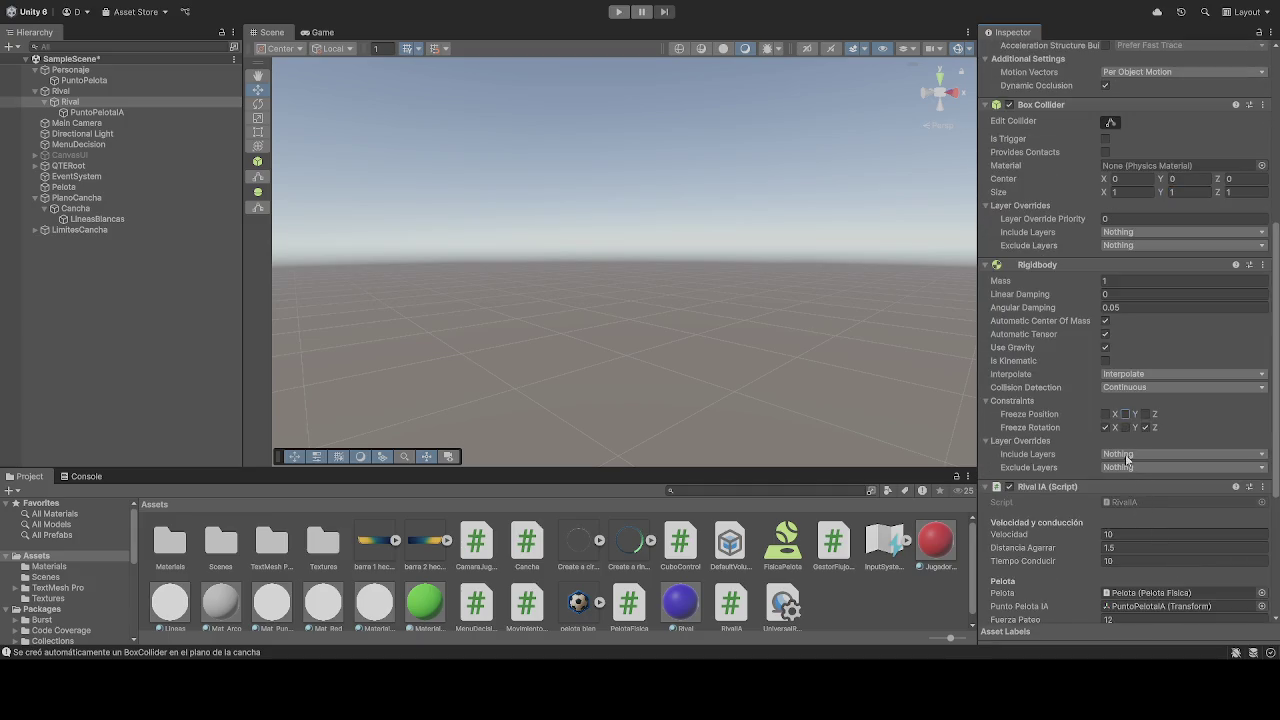
scroll(1130, 490, down, 4)
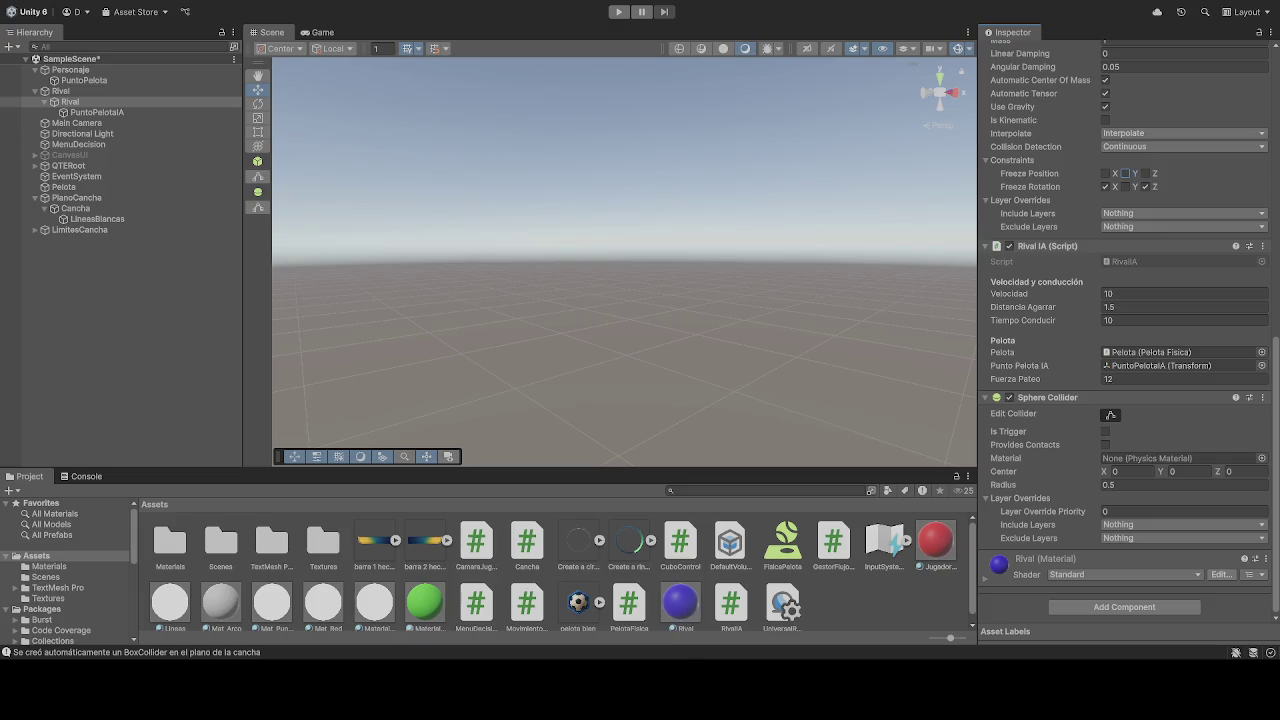
click(620, 14)
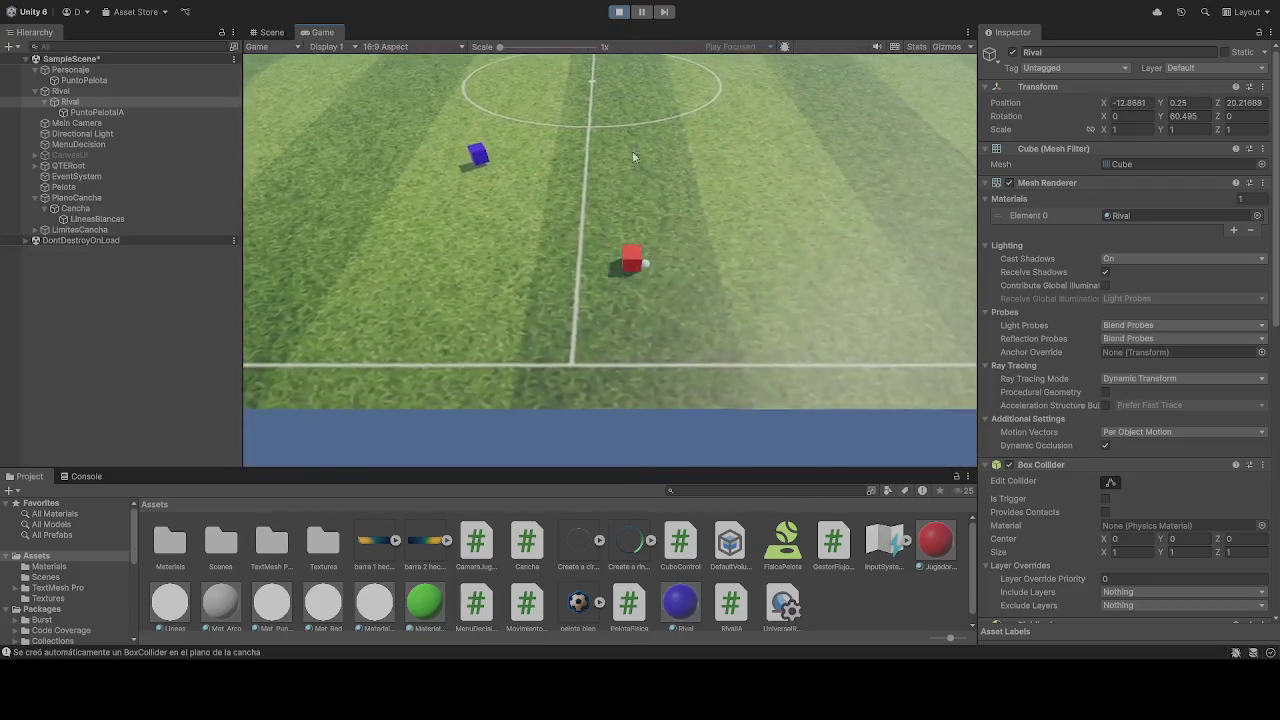
click(619, 11)
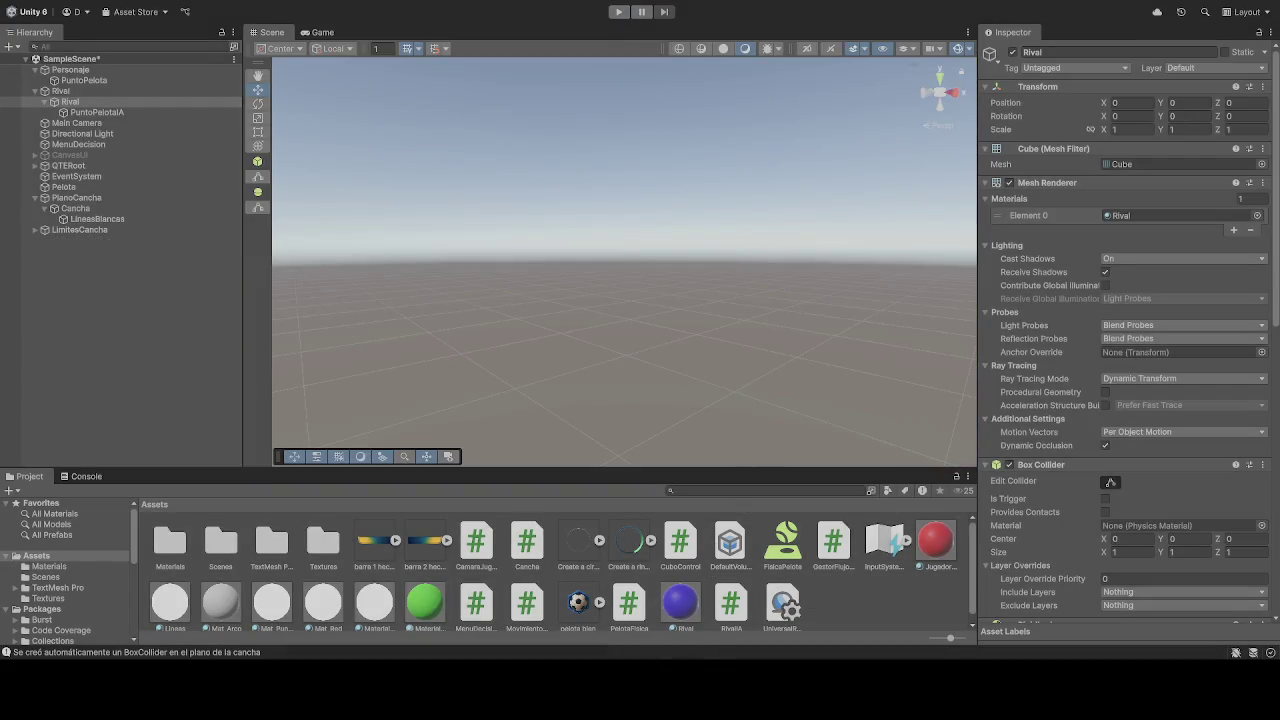
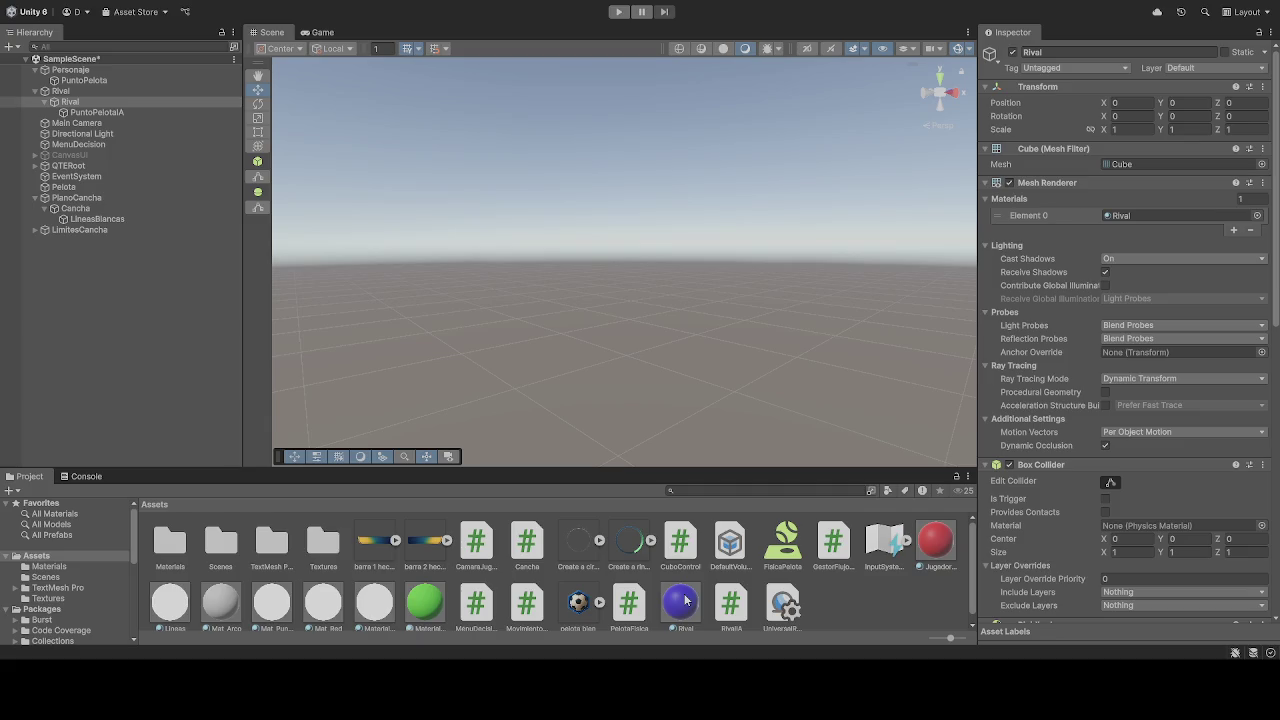
Enter Play mode to watch the rival cube move beside the player cube on the pitch.
click(620, 12)
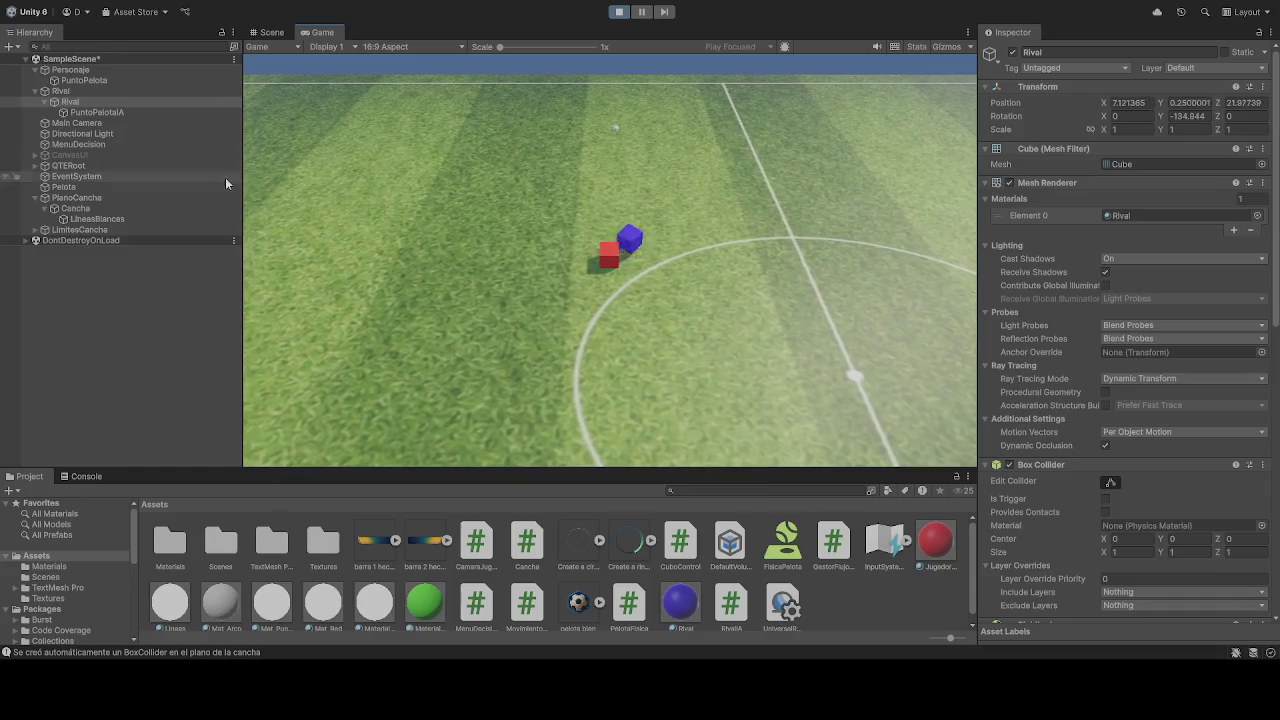
While the game runs, set the Rival's Transform Position Y to 0.
click(108, 101)
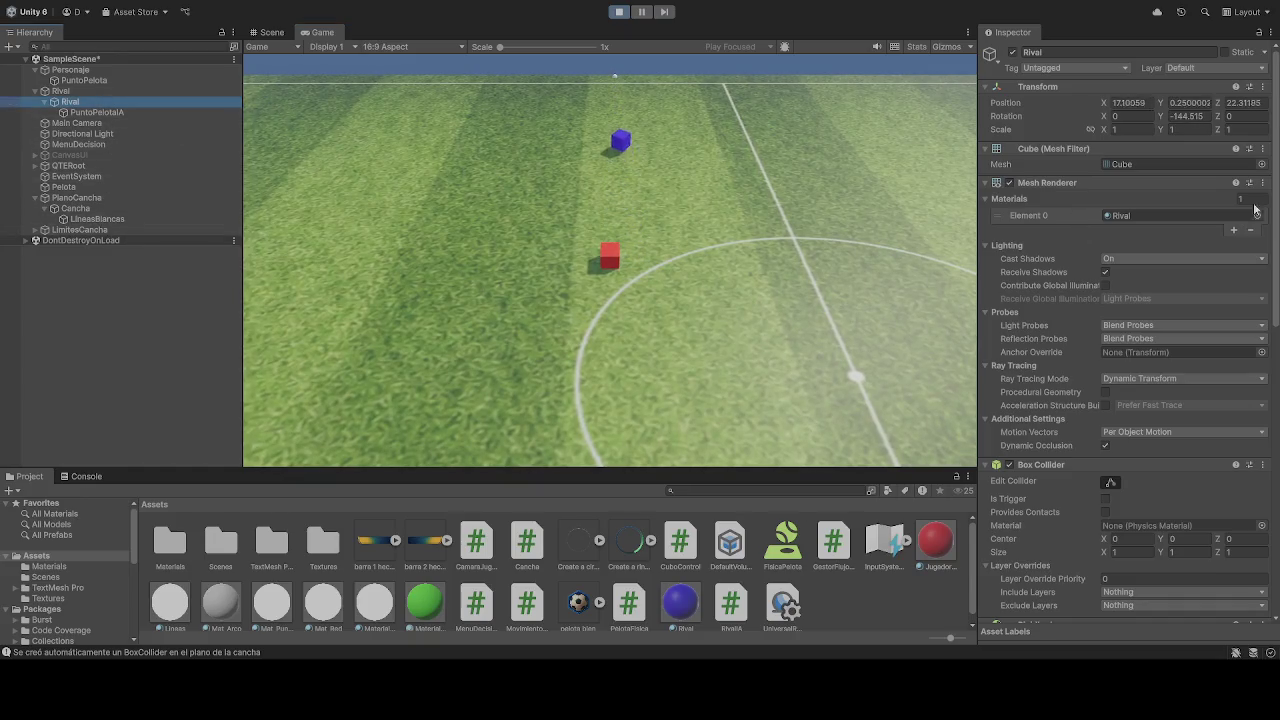
click(1190, 102)
text(0)
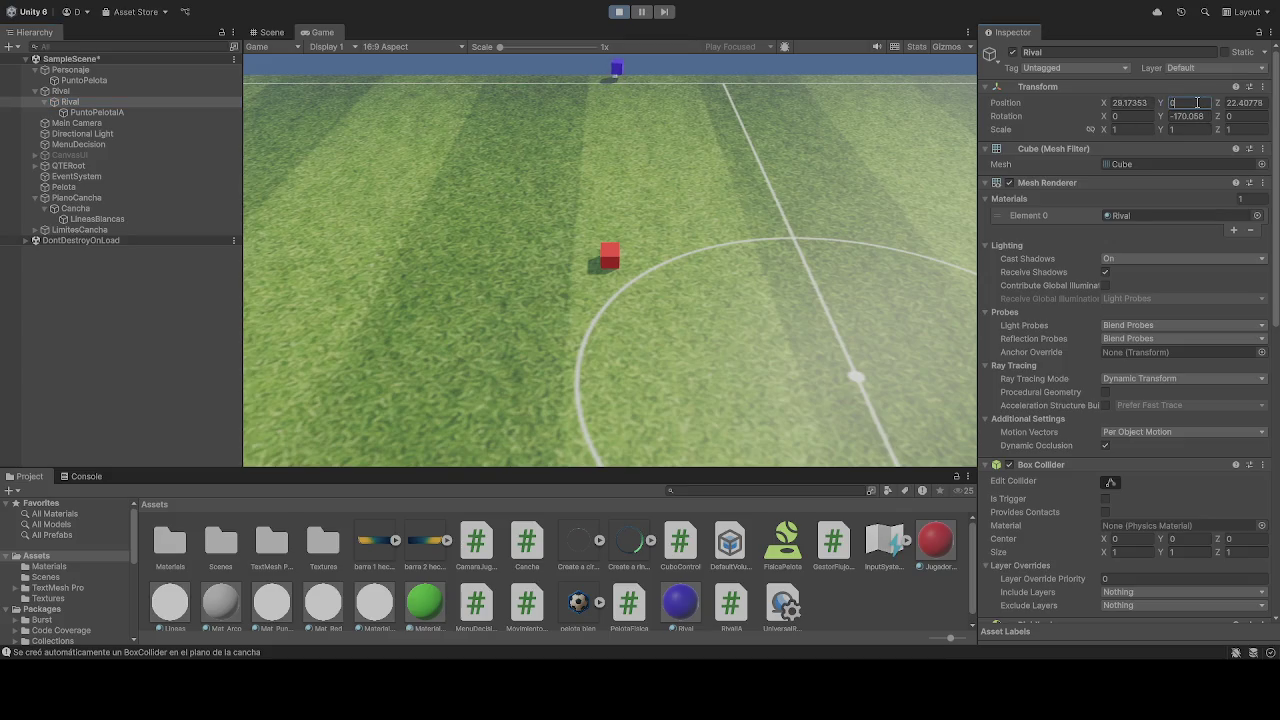
key(Return)
Set the Rival's Box Collider Size Y to 0 and Sphere Collider Center Y to 2, then stop play.
click(1188, 551)
text(0)
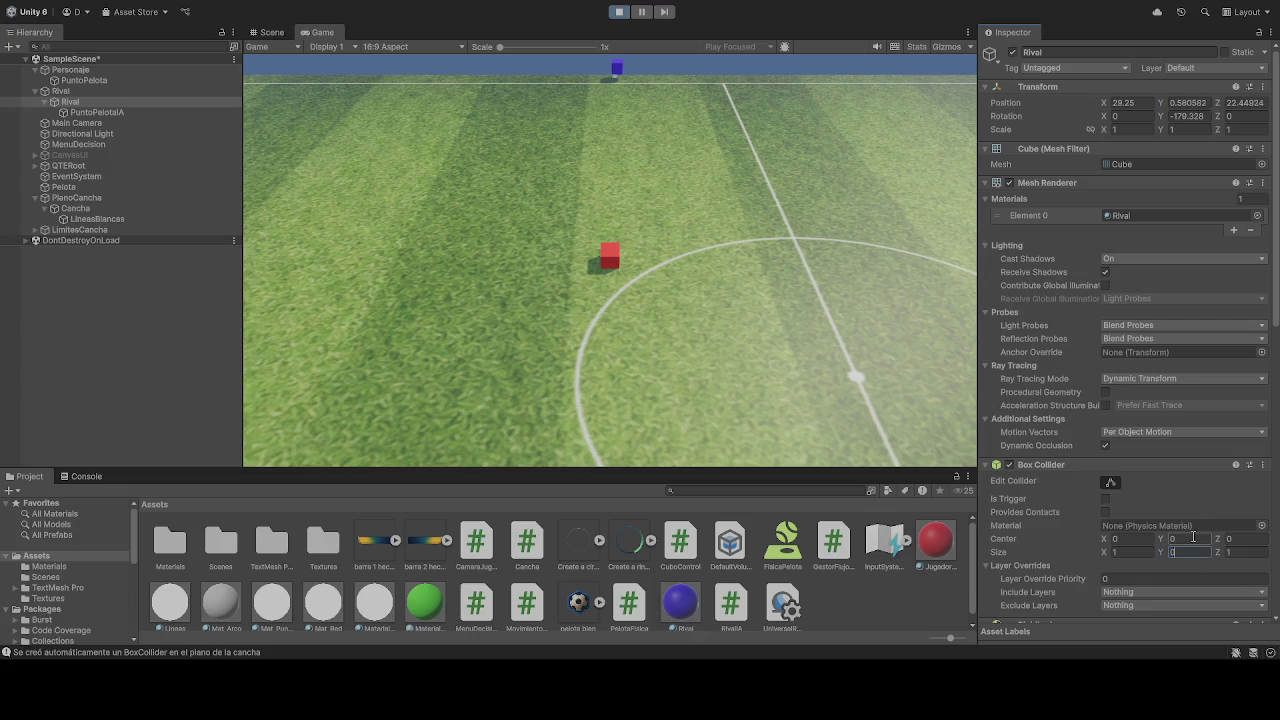
scroll(1149, 566, down, 3)
scroll(1149, 566, down, 15)
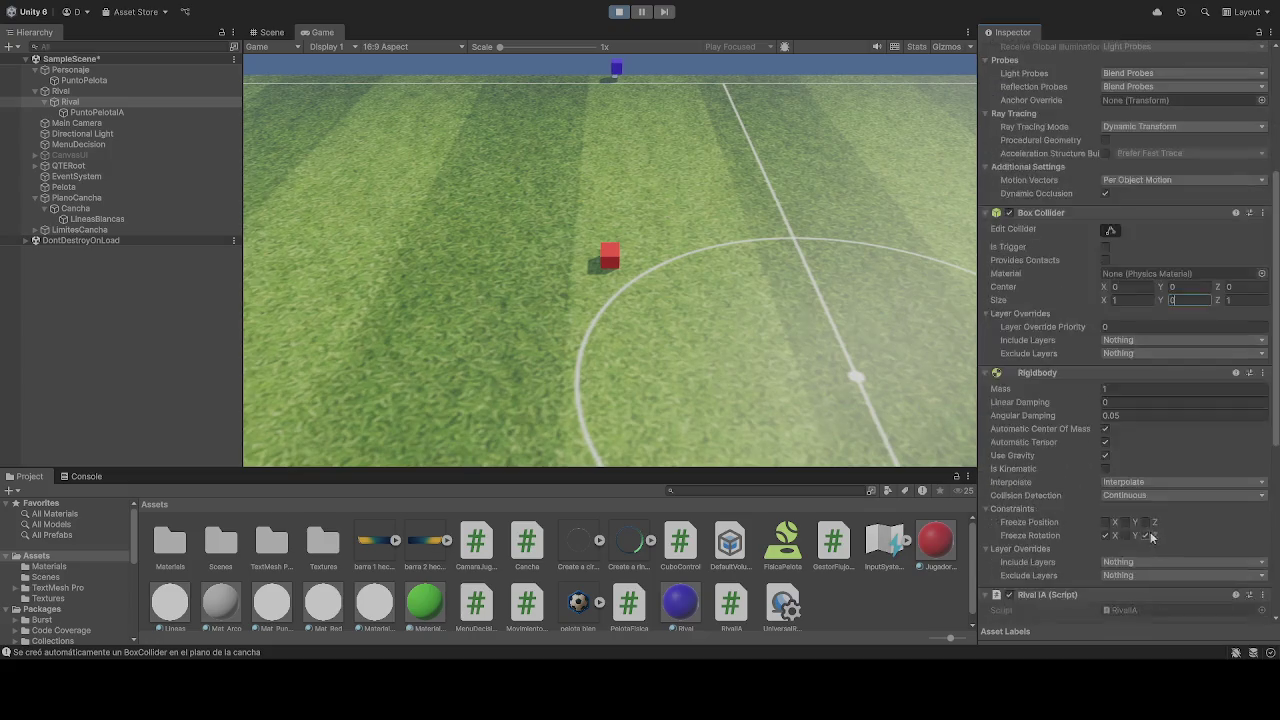
click(1185, 471)
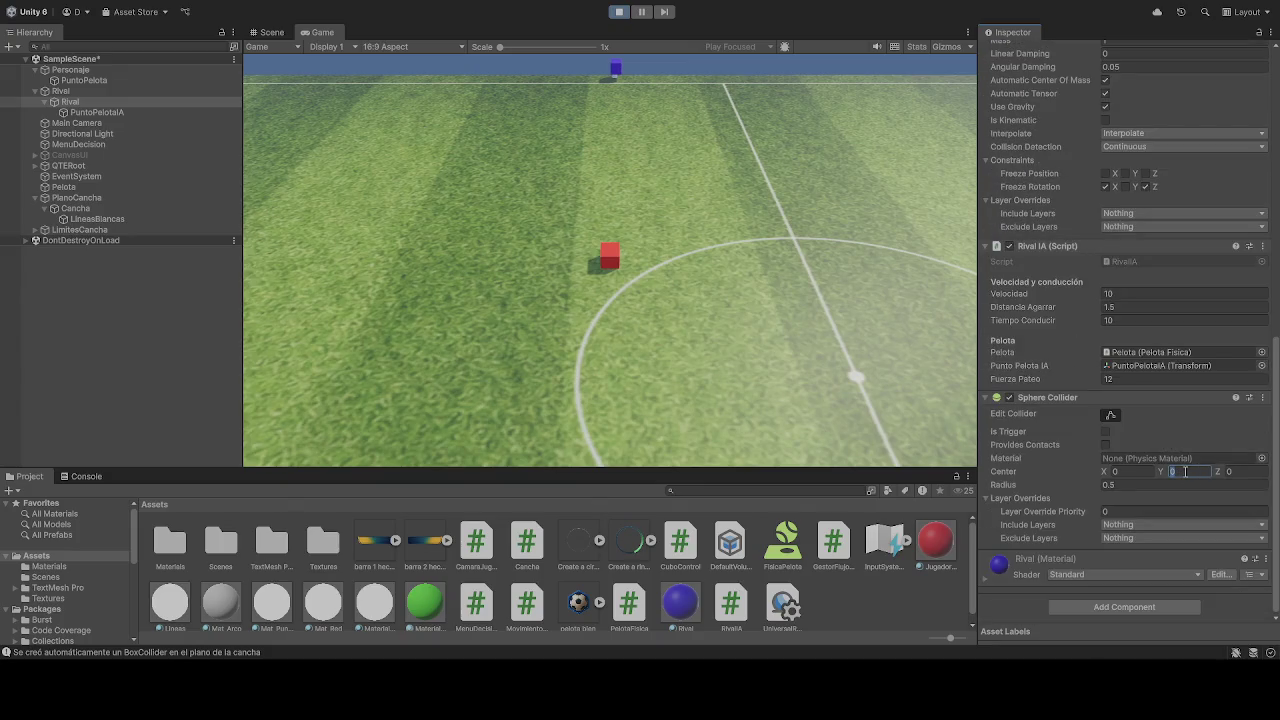
text(2)
click(619, 12)
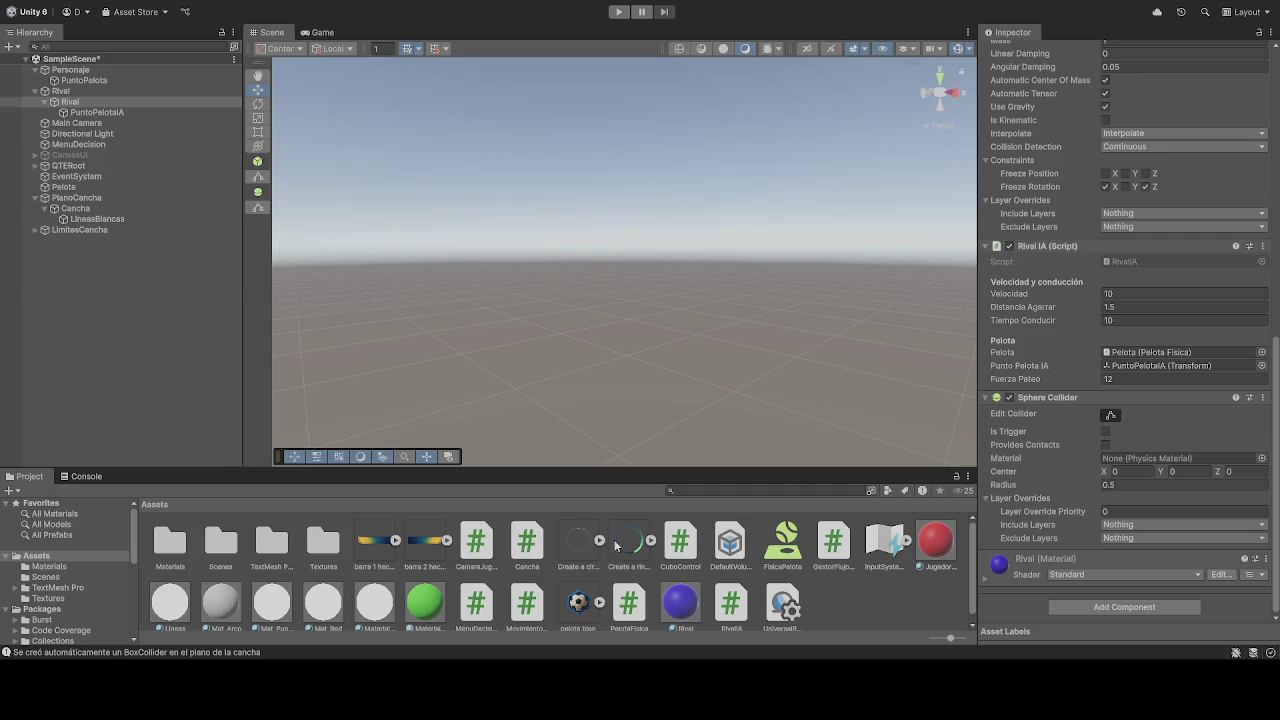
click(618, 13)
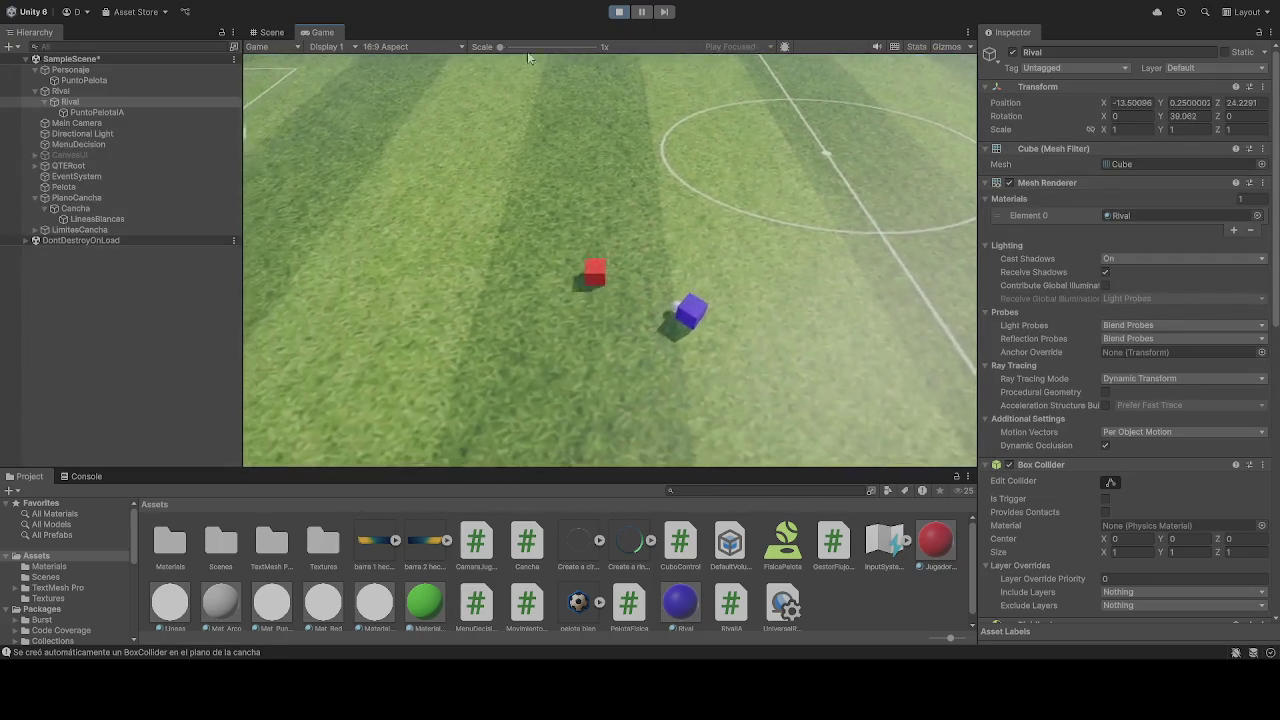
click(271, 32)
mouse_move(597, 221)
mouse_down()
mouse_move(620, 209)
mouse_move(623, 234)
mouse_move(693, 208)
mouse_up()
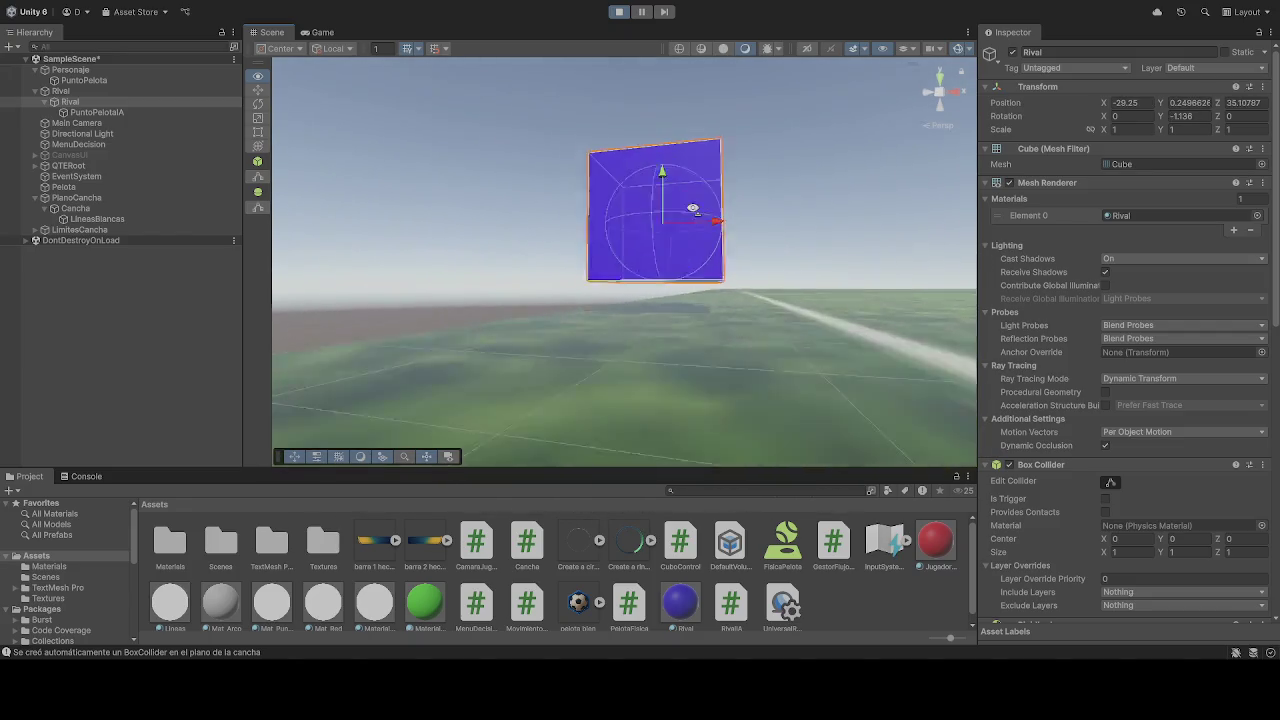
click(619, 11)
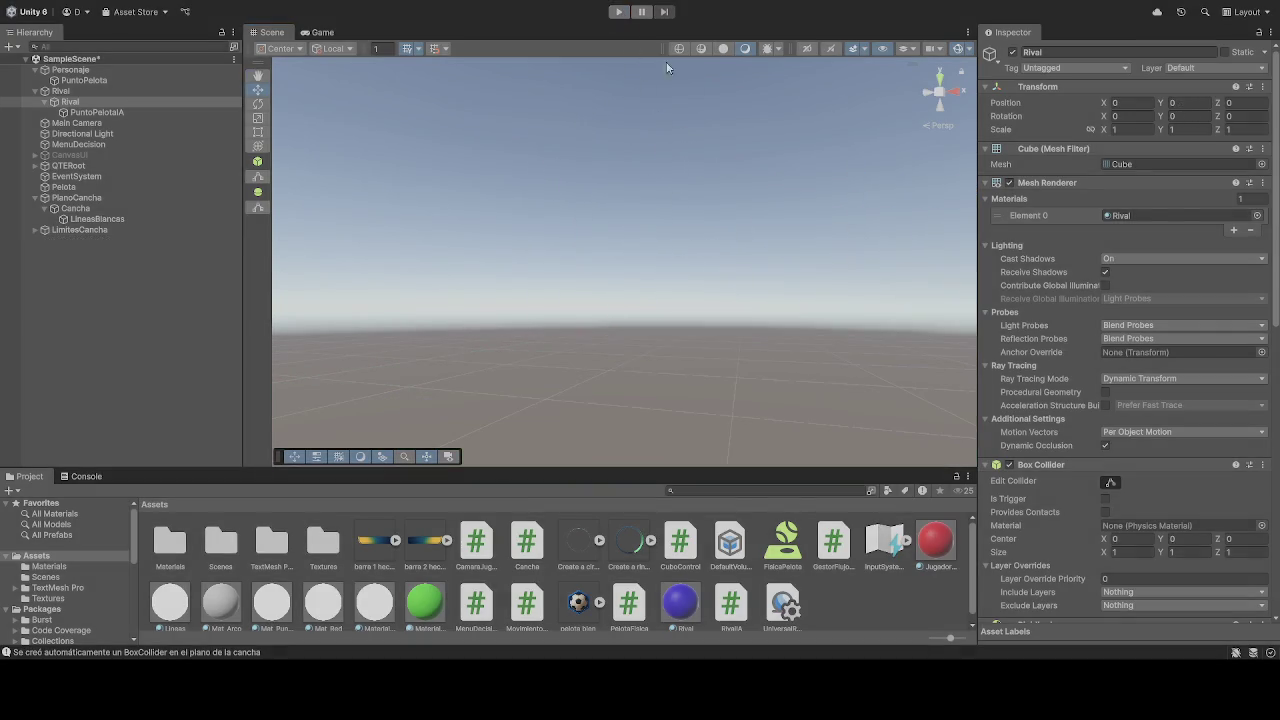
click(619, 11)
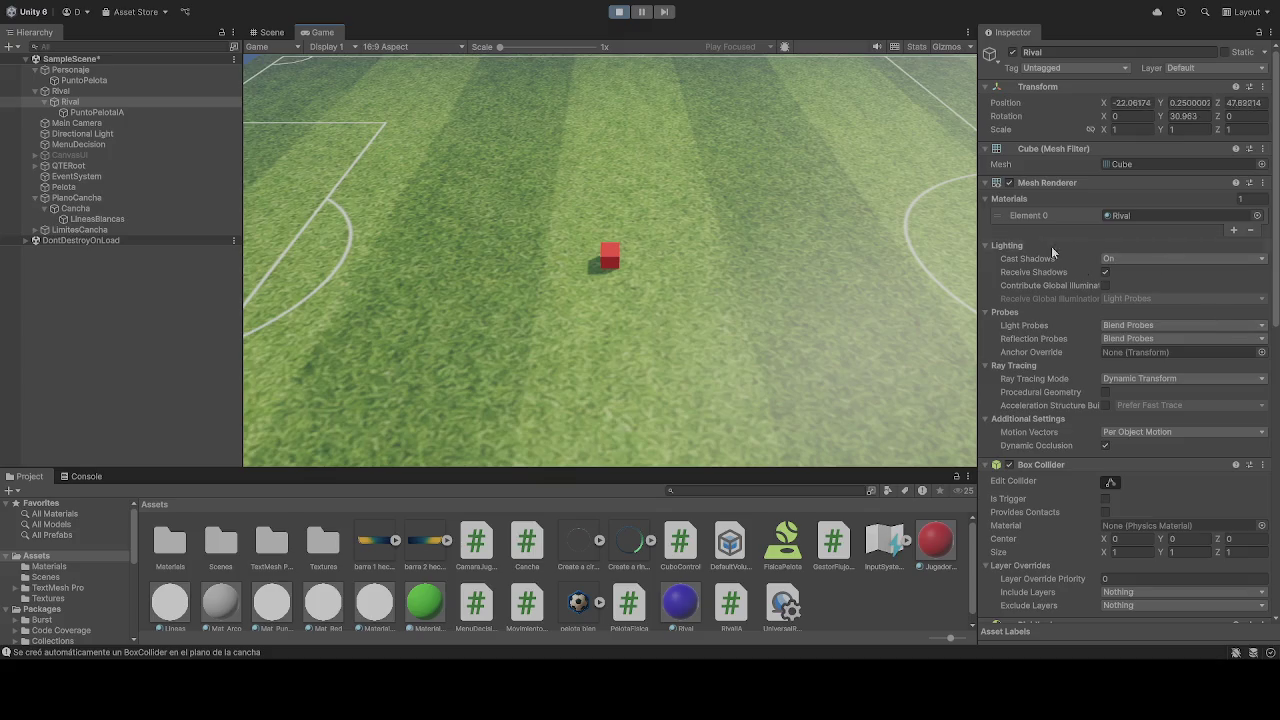
click(621, 12)
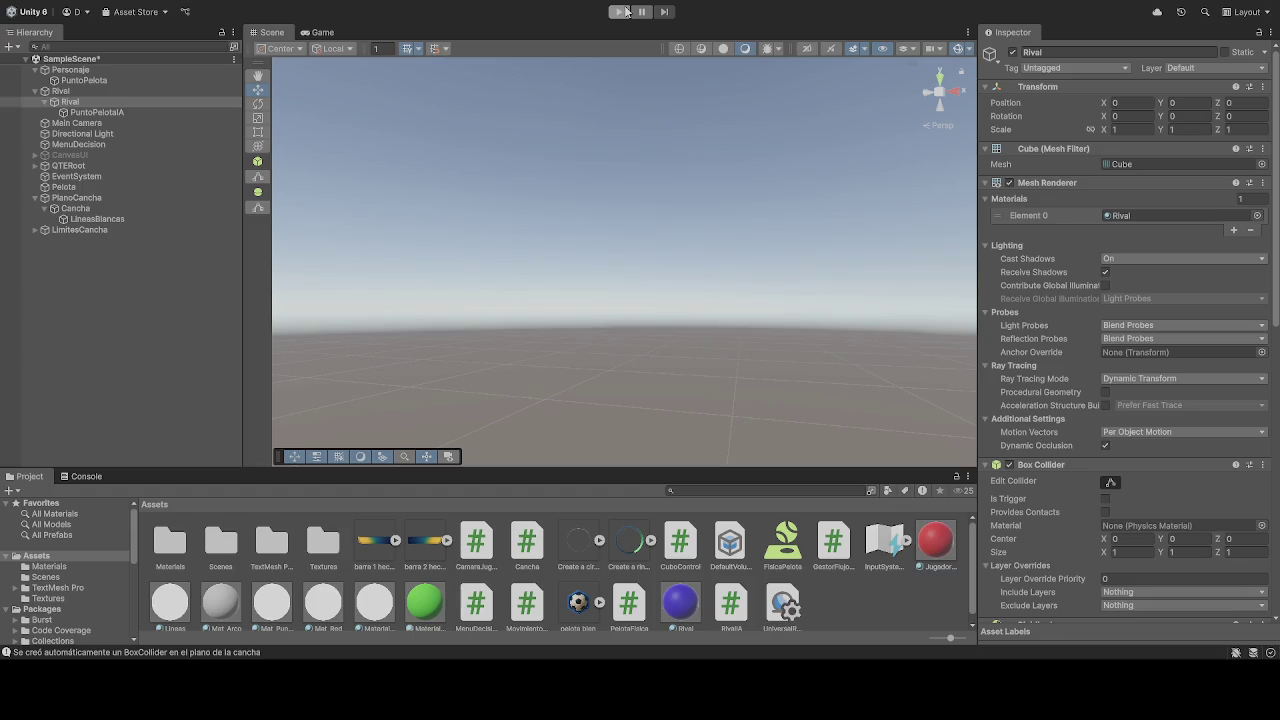